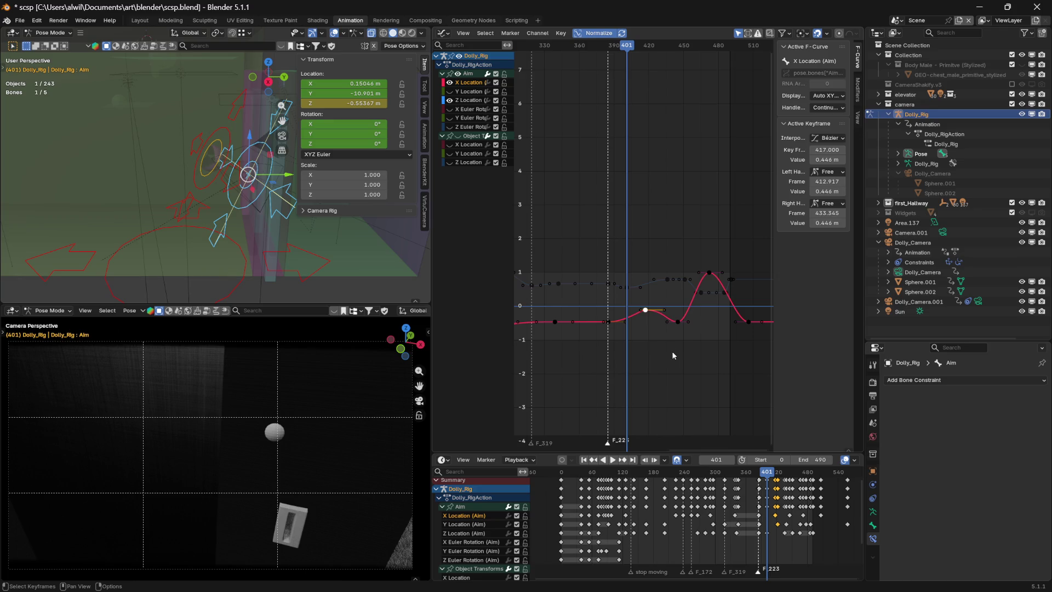
- Scrub the shot around frames 394, 368 and 401 to review the camera move
mouse_move(631, 54)
left_mouse_down()
mouse_move(606, 52)
mouse_move(667, 43)
mouse_move(582, 51)
mouse_move(638, 45)
mouse_move(587, 47)
mouse_move(621, 42)
left_mouse_up()
left_click(584, 59)
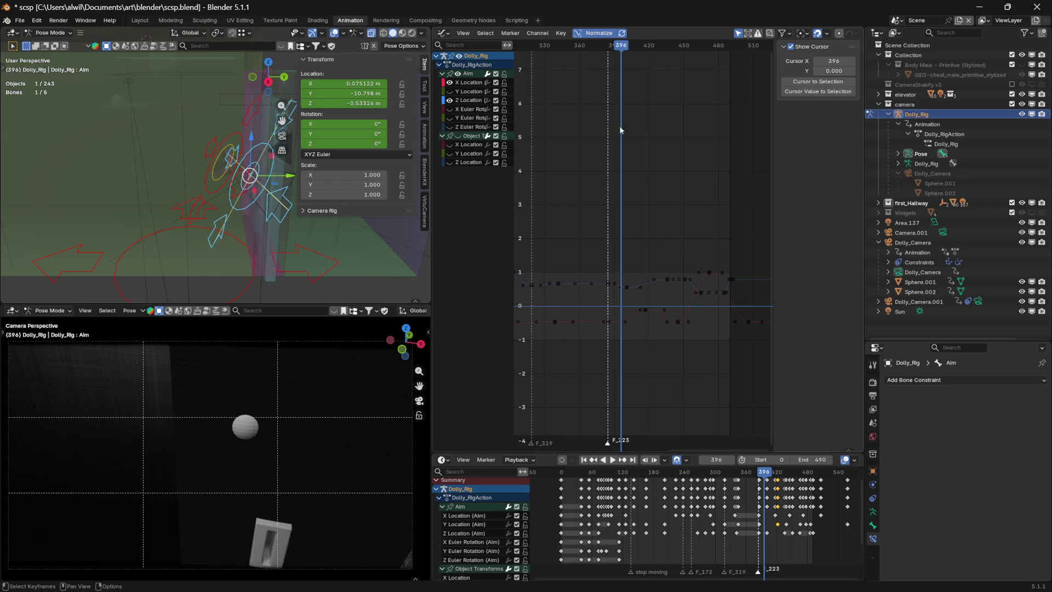
left_click_drag(623, 51, 627, 48)
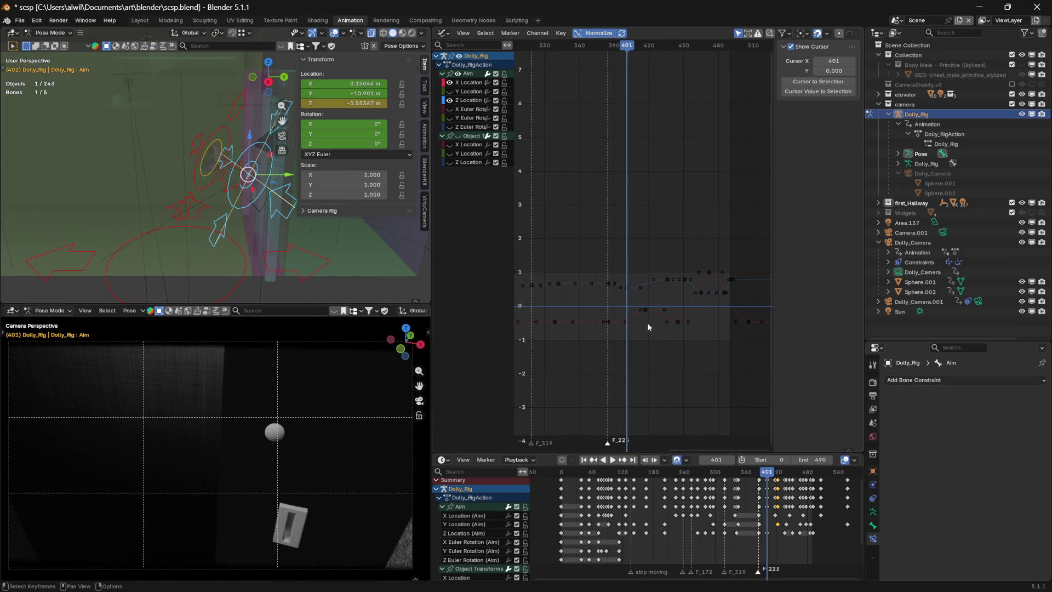
- Slide the Aim X Location key from frame 385 to frame 401 in time only, then scrub to check
left_click(608, 322)
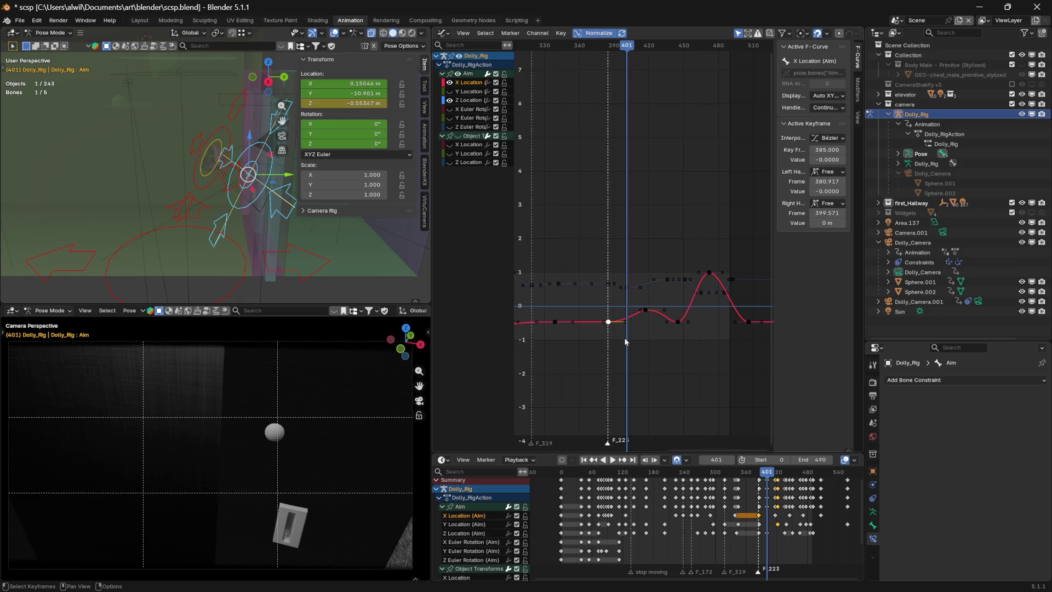
key("g")
key("x")
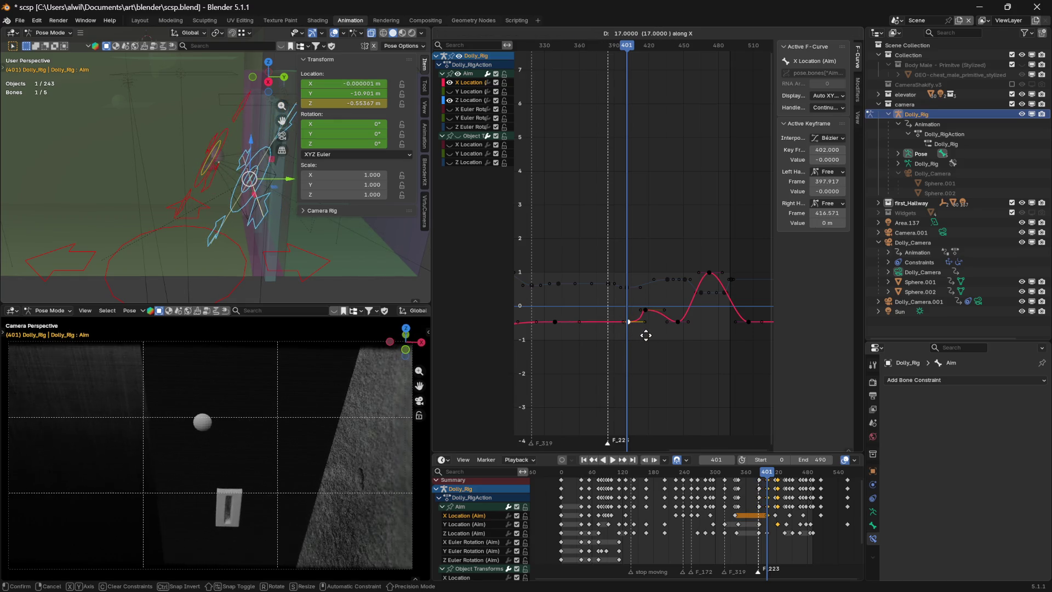
left_click(645, 341)
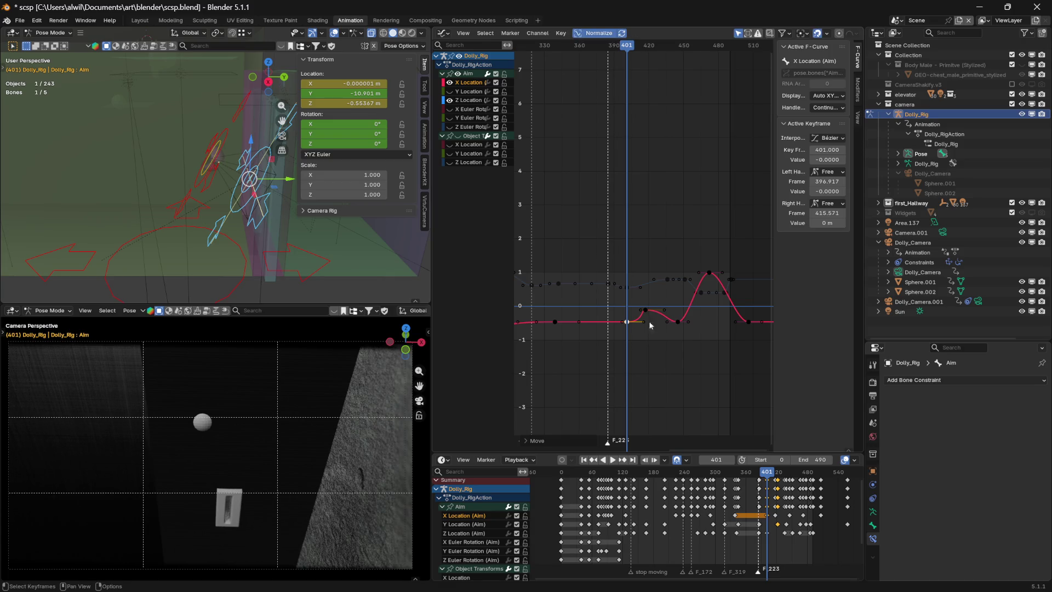
mouse_move(629, 53)
left_mouse_down()
mouse_move(613, 49)
mouse_move(643, 48)
left_mouse_up()
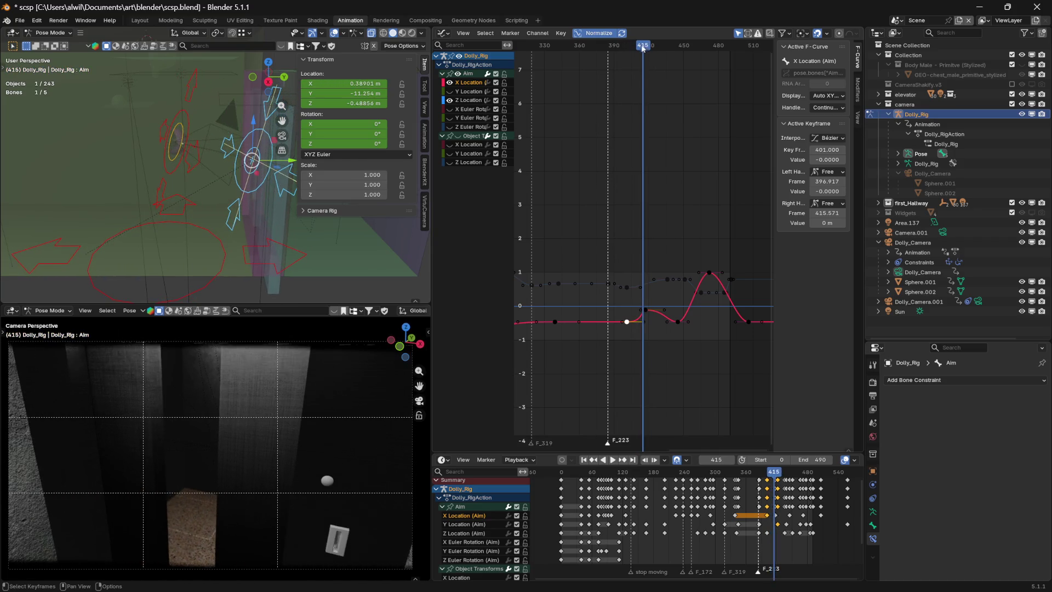
- Select the X Location key at frame 417 and try moving it, cancelling to keep it at 417
left_click(646, 311)
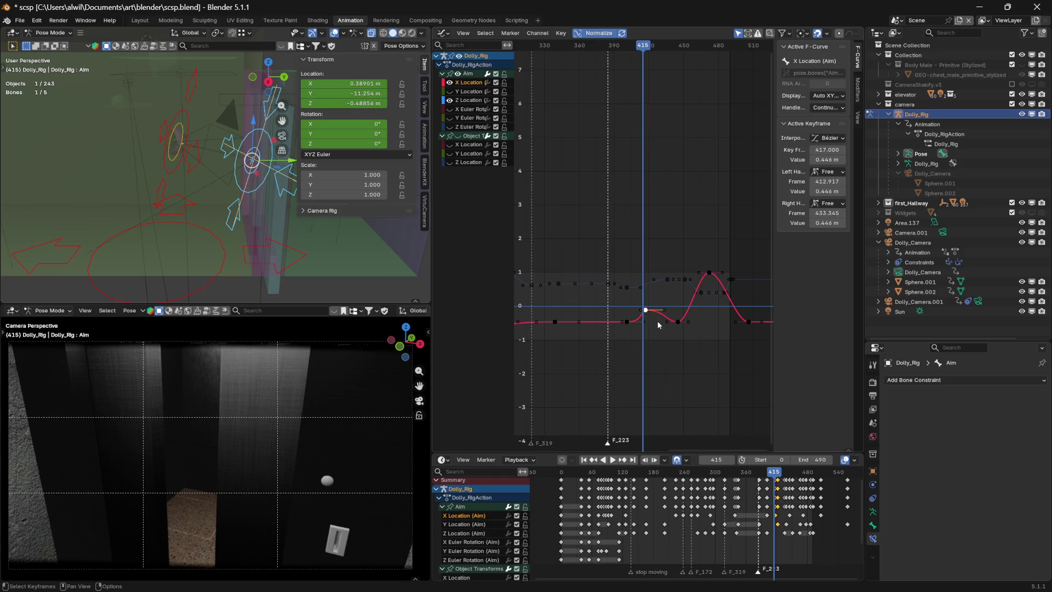
key("g")
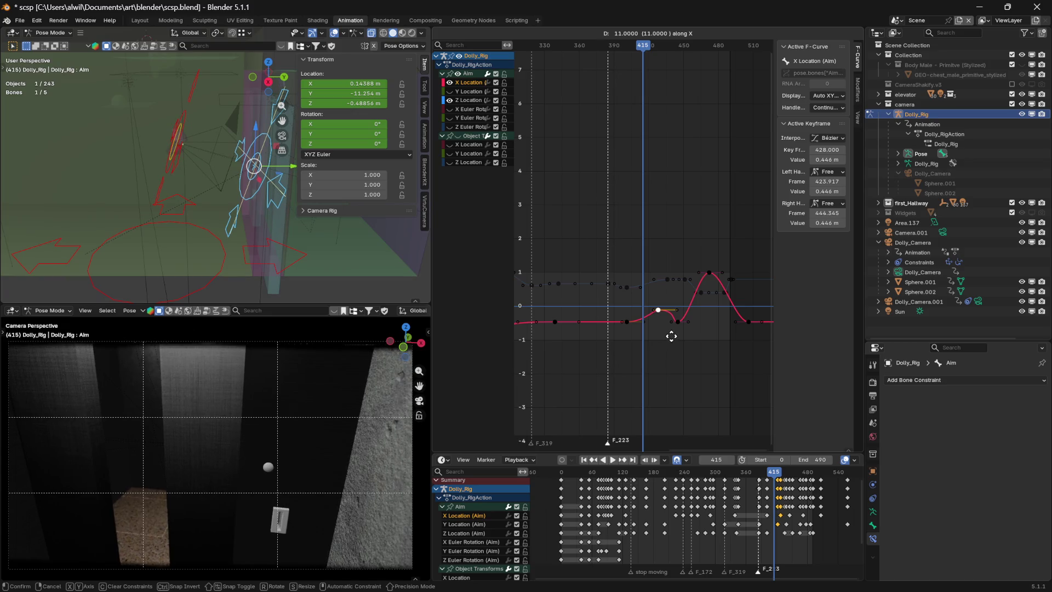
key("Escape")
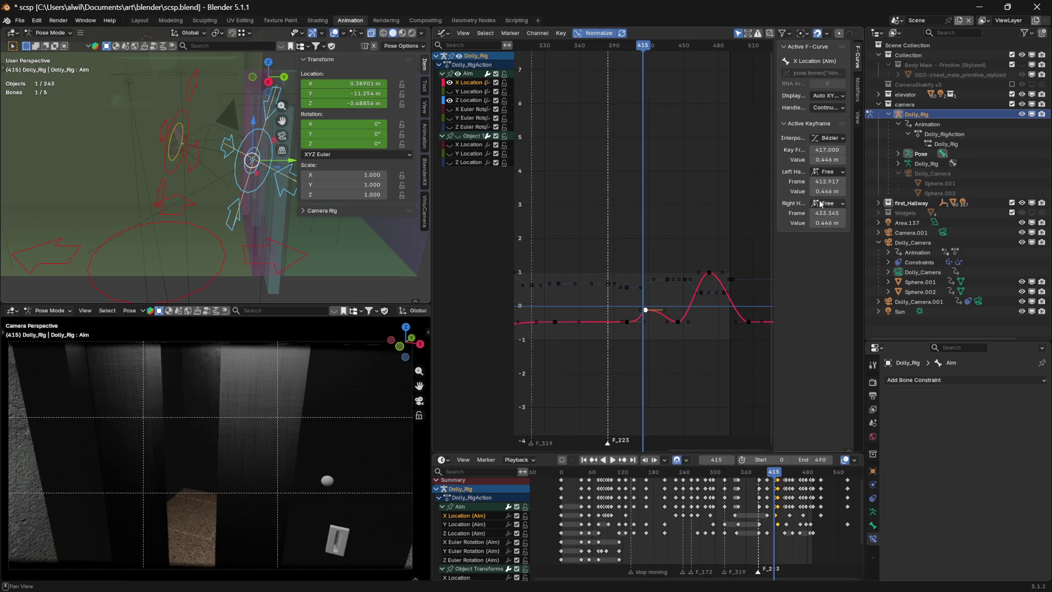
- Set the frame-417 X Location key's handle type to Aligned and park the playhead at frame 417
left_click(820, 200)
left_click(825, 210)
left_click(829, 203)
left_click(839, 257)
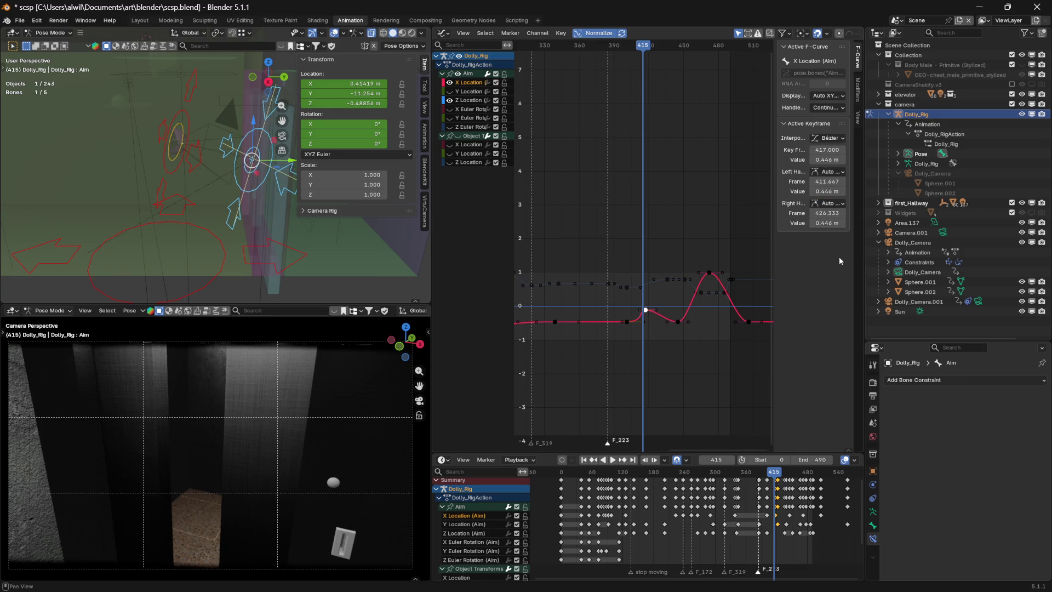
left_click(838, 204)
left_click(844, 225)
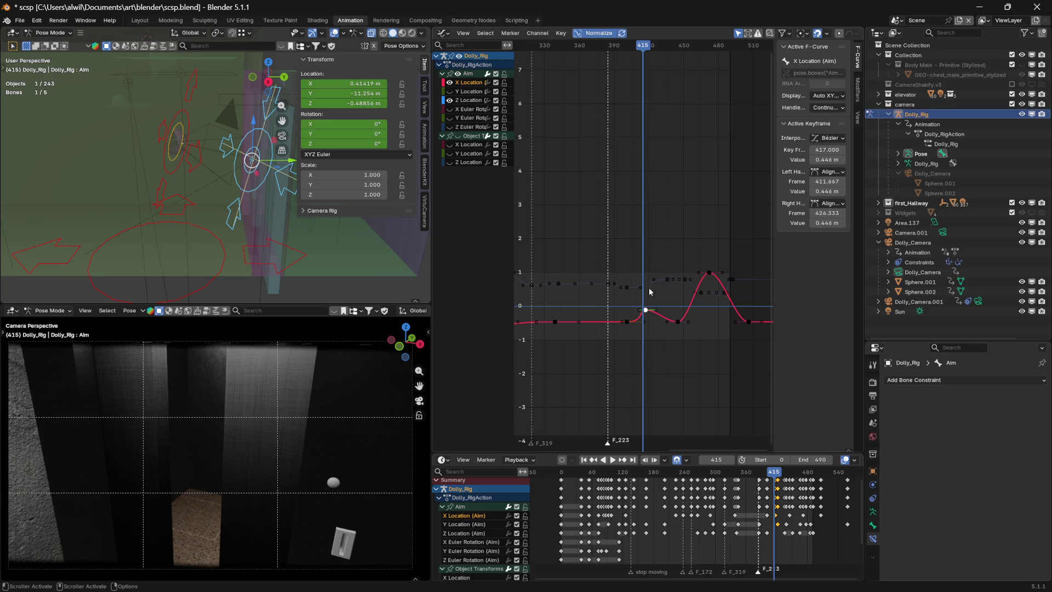
left_click_drag(642, 47, 646, 47)
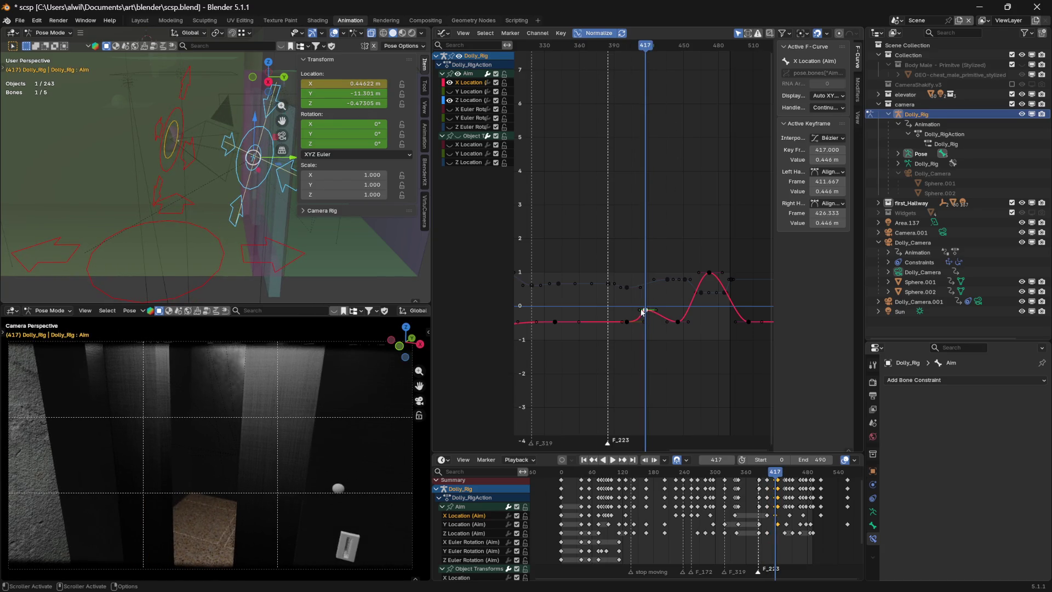
- Delete the Aim X Location key at frame 417
left_click(652, 334)
left_click(646, 312)
key("Delete")
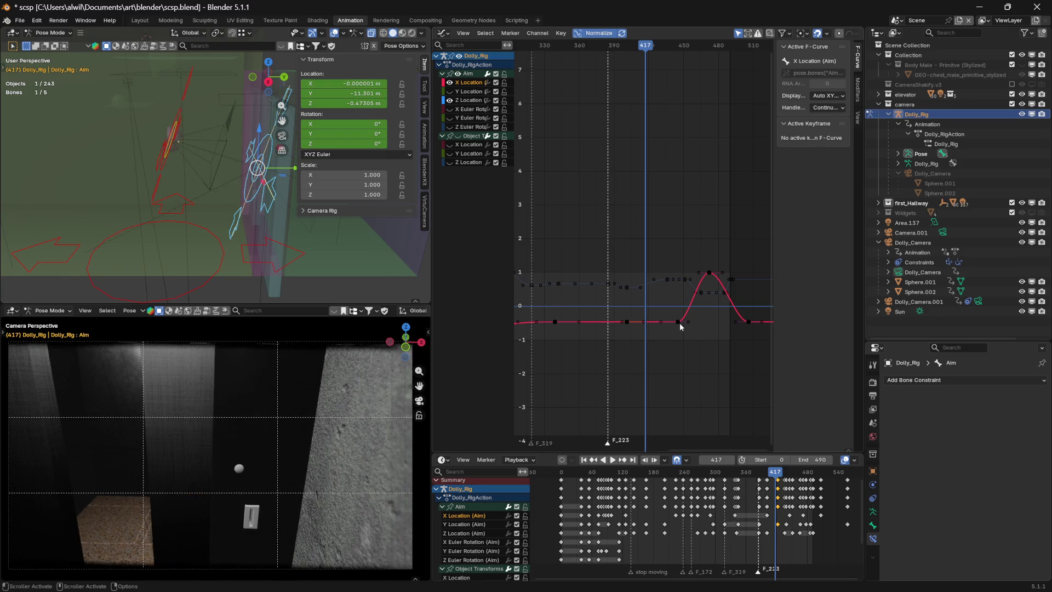
left_click(680, 327)
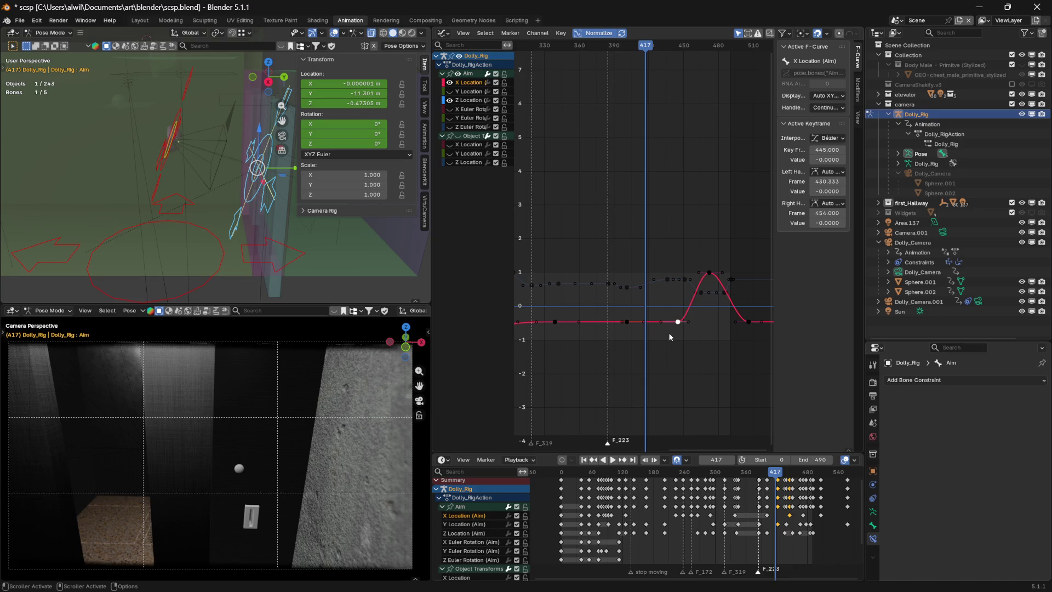
- Copy the frame-445 key 19 frames earlier, raise its value slightly, and scrub the new bump
key("g")
key("x")
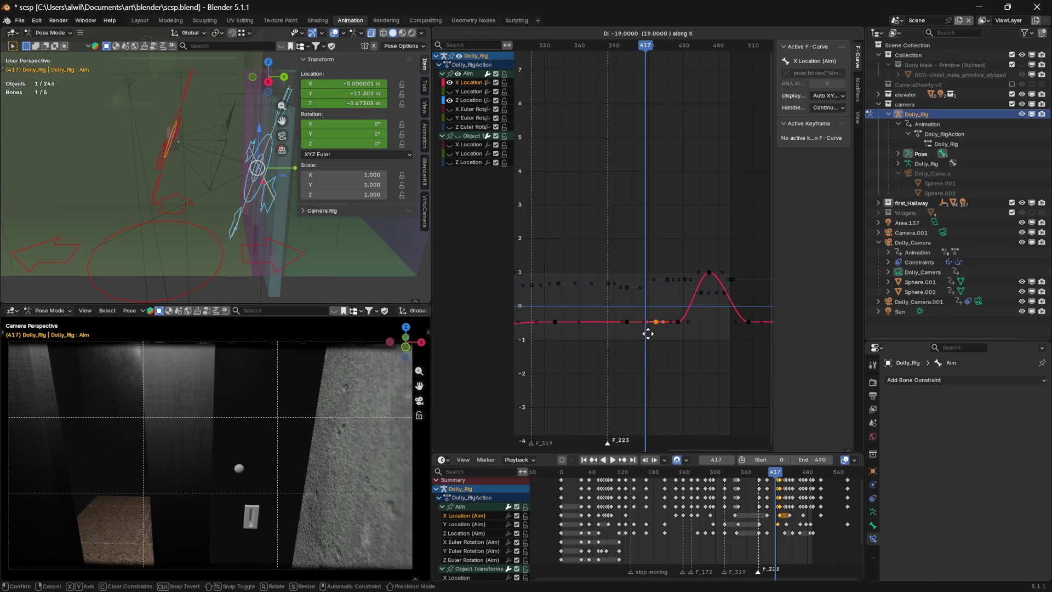
left_click(644, 336)
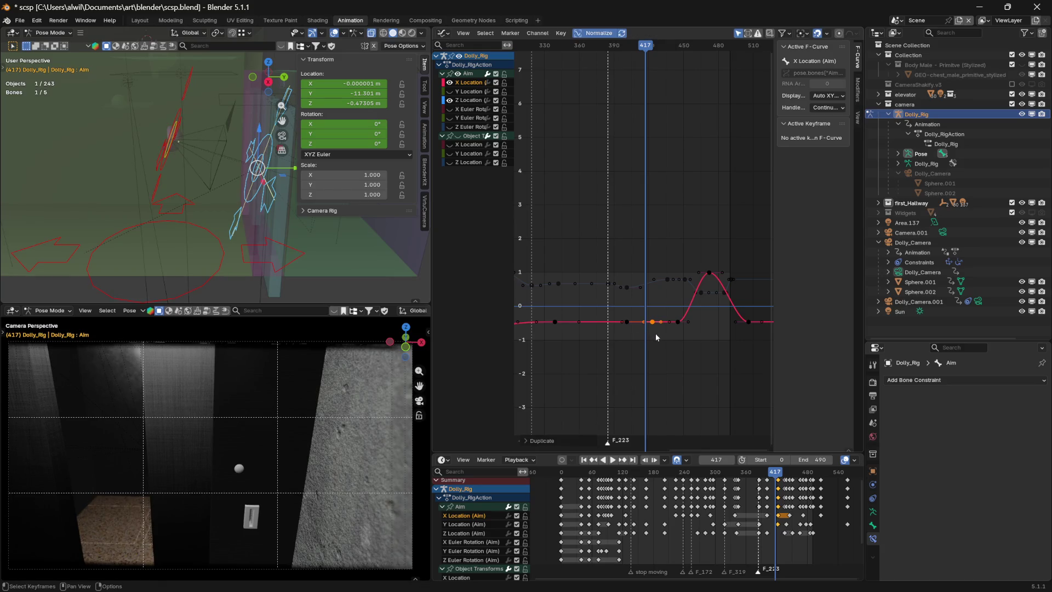
key("g")
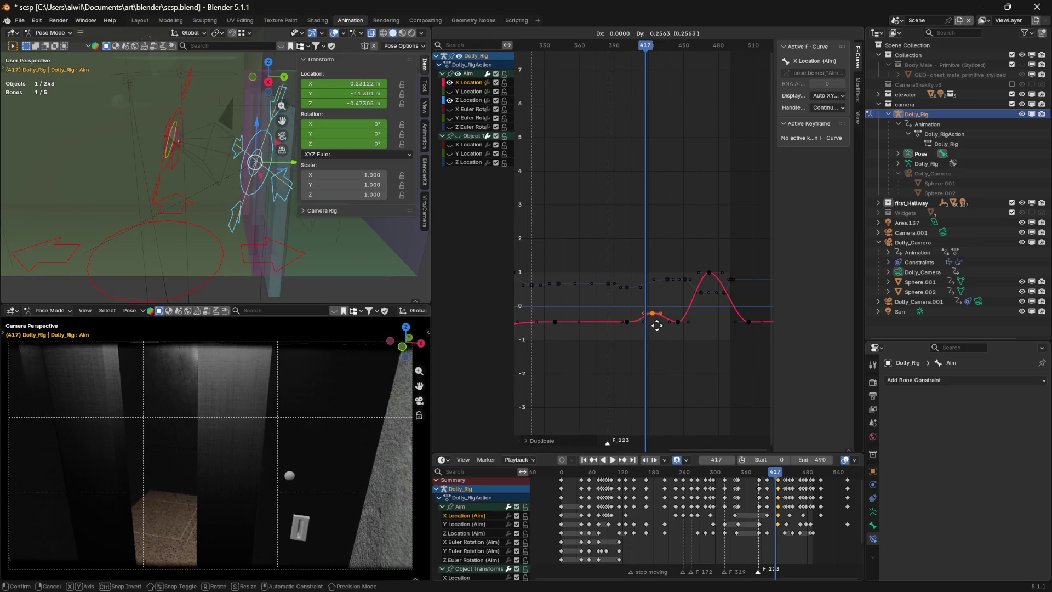
left_click(658, 326)
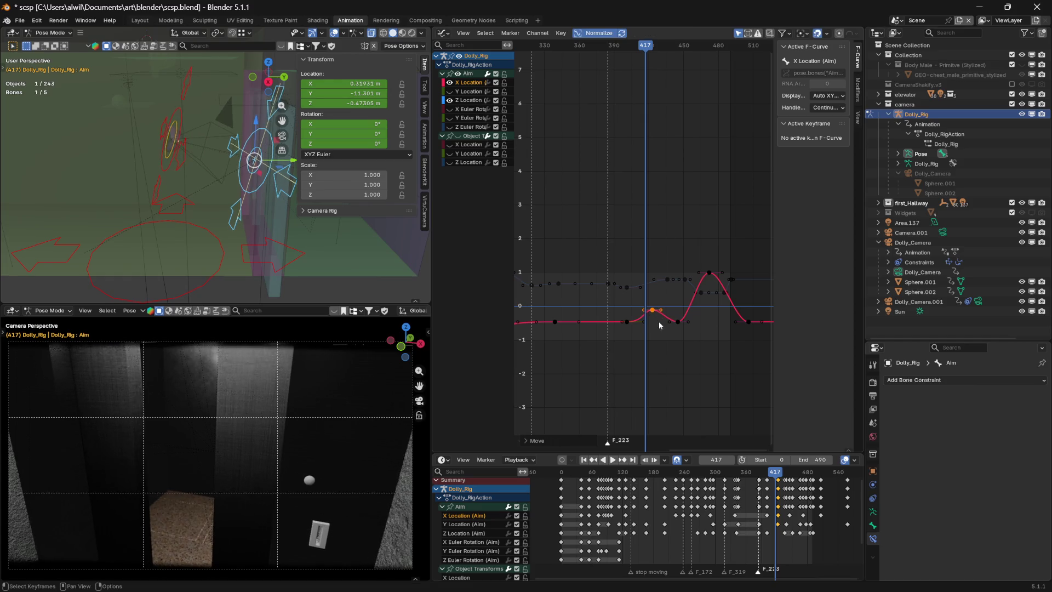
mouse_move(649, 51)
left_mouse_down()
mouse_move(607, 50)
mouse_move(653, 47)
left_mouse_up()
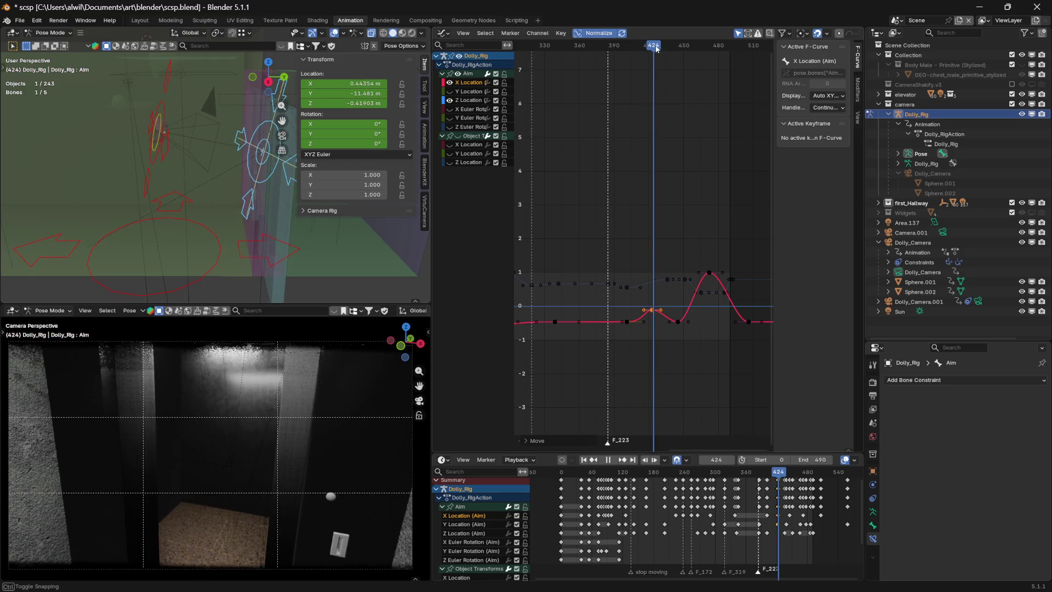
- Nudge the new key in time to frame 423, then return to frame 400 for review
left_click(645, 311)
key("g")
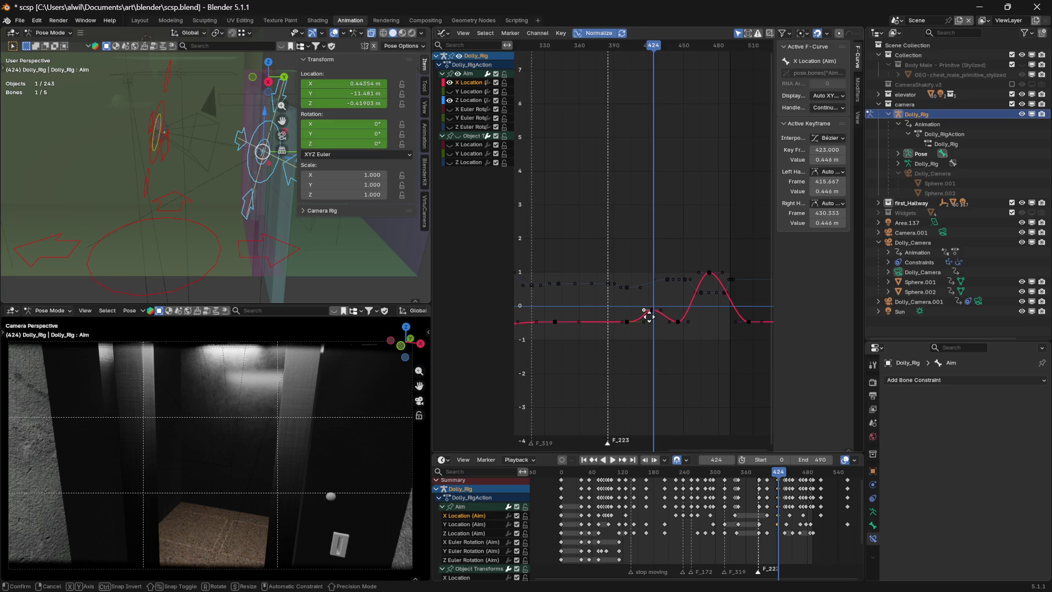
key("x")
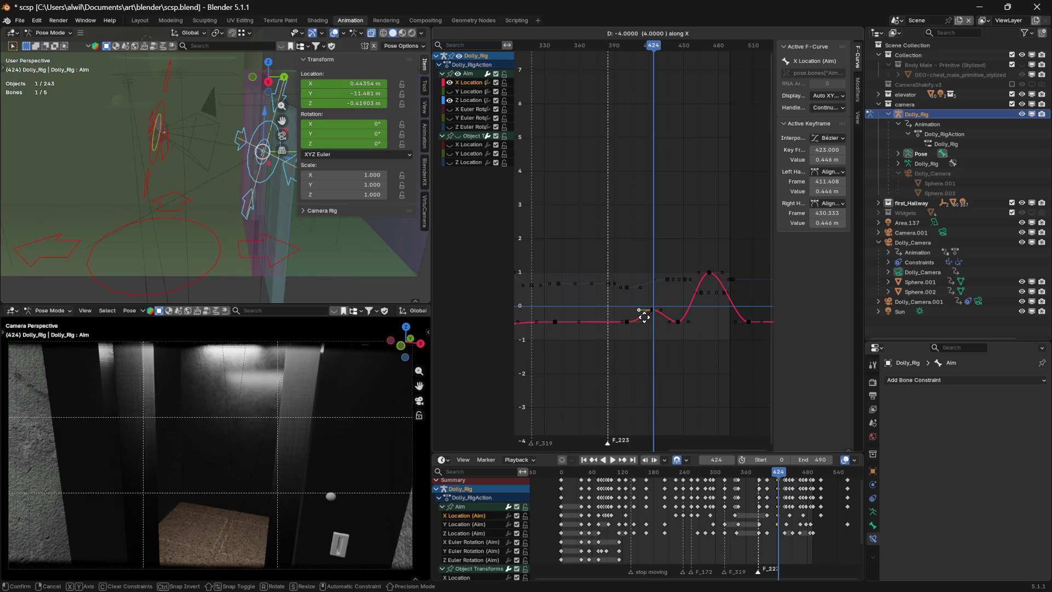
left_click(644, 316)
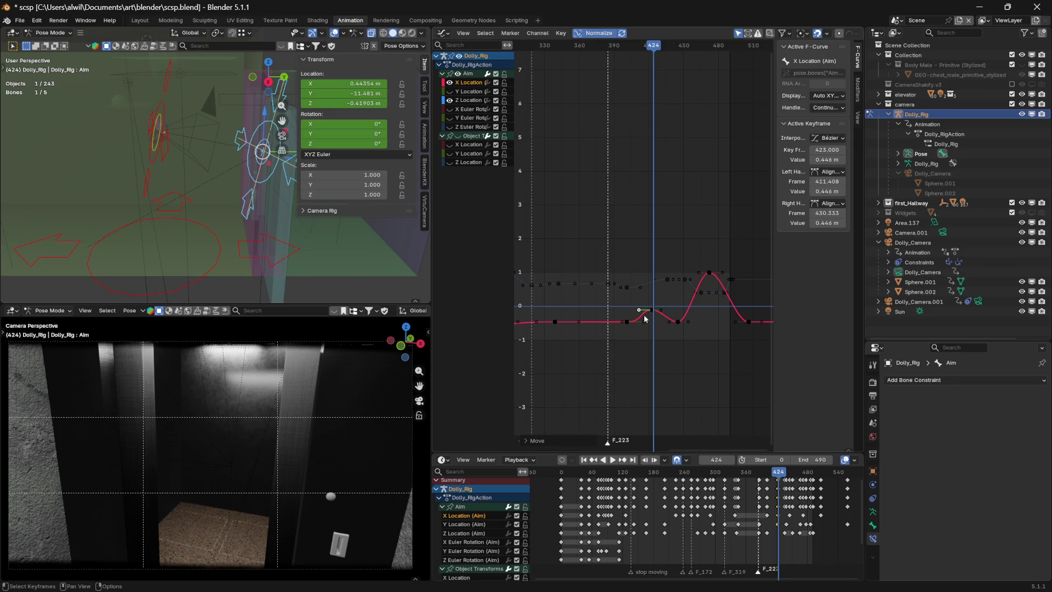
mouse_move(655, 52)
left_mouse_down()
mouse_move(613, 52)
mouse_move(669, 54)
mouse_move(564, 69)
left_mouse_up()
- Set the playback start to frame 306 and play, scrubbing the corridor move between frames 429 and 460
key("space")
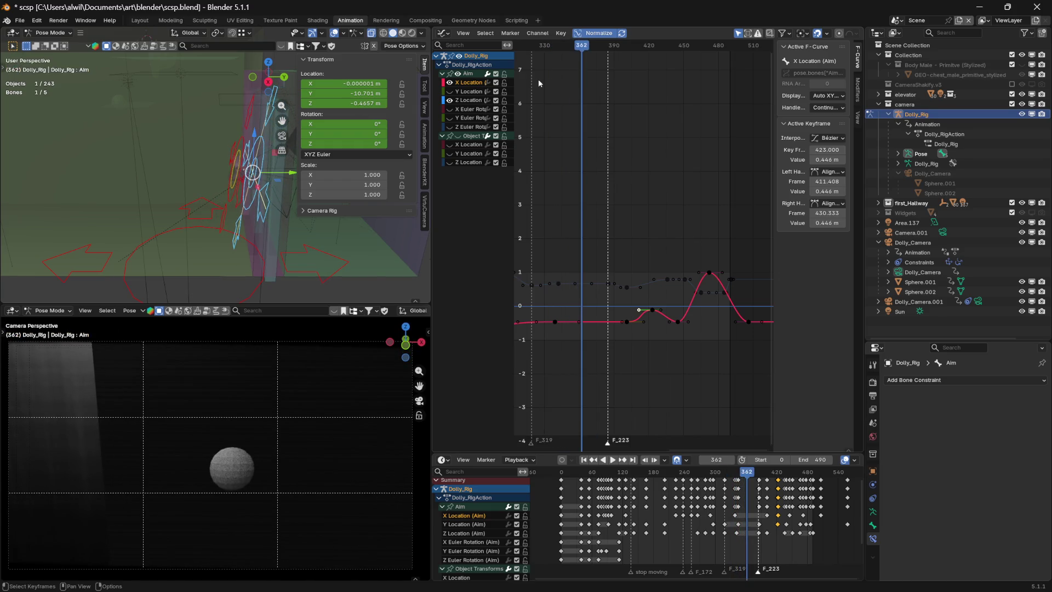
left_click_drag(767, 460, 894, 454)
key("space")
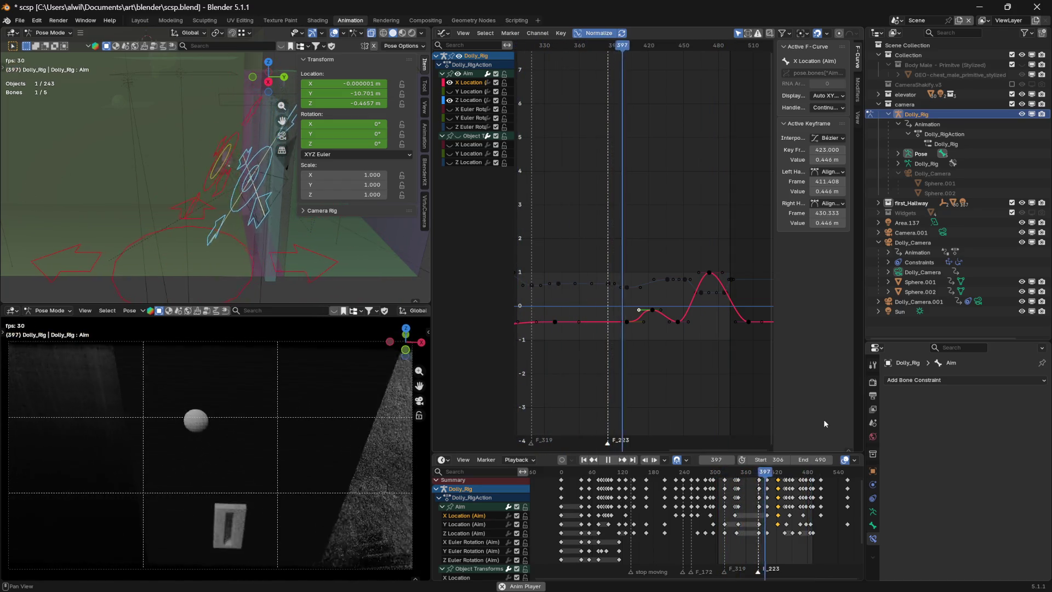
key("space")
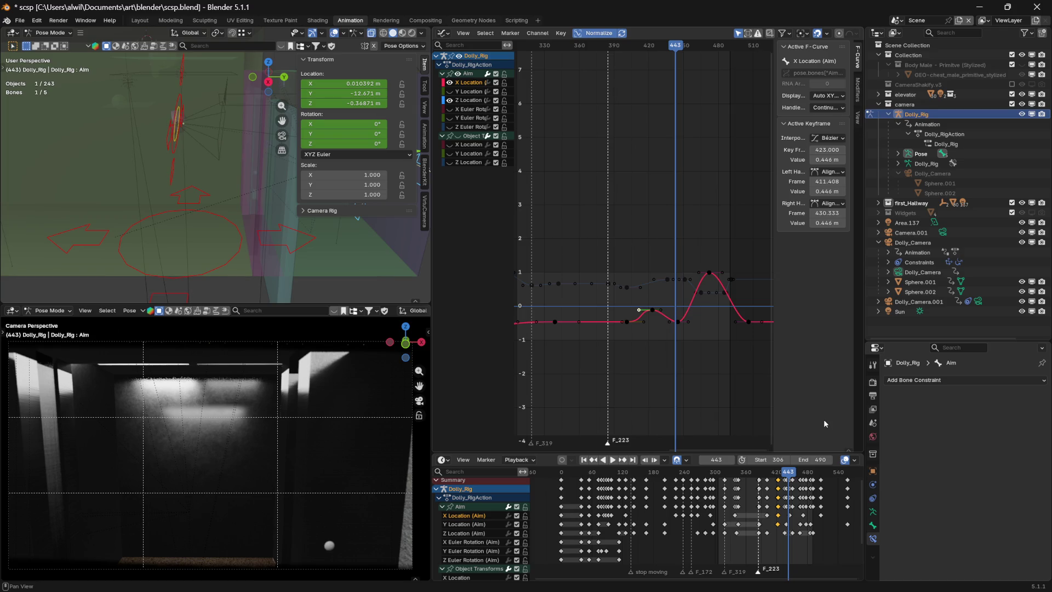
key("space")
mouse_move(657, 51)
left_mouse_down()
mouse_move(647, 50)
mouse_move(703, 44)
left_mouse_up()
mouse_move(692, 45)
left_mouse_down()
mouse_move(656, 46)
mouse_move(676, 46)
left_mouse_up()
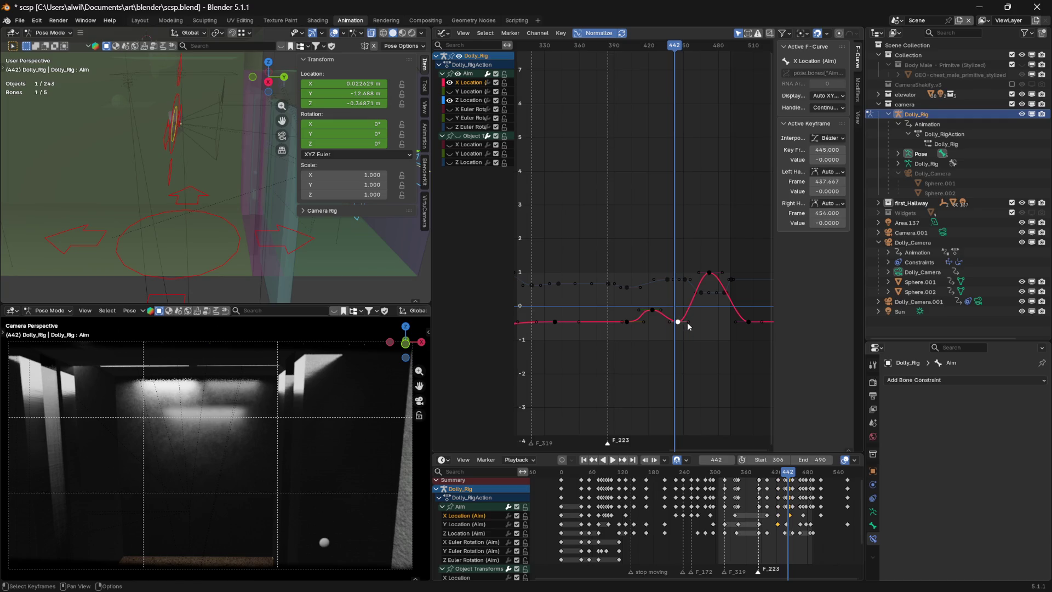
- Raise the frame-445 Aim X Location key to value 0.123, then deselect all keyframes
key("g")
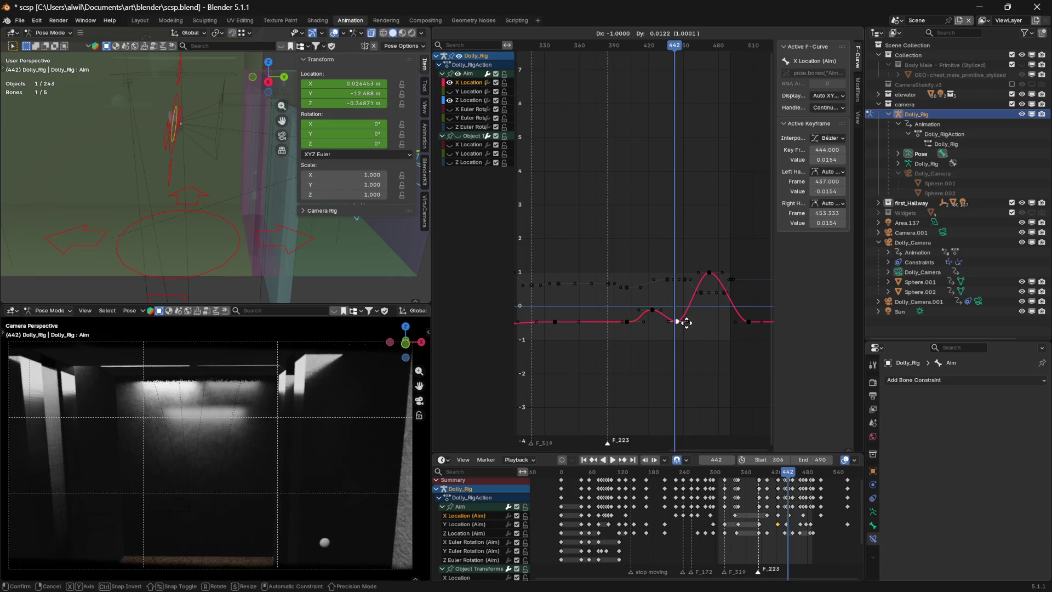
key("Escape")
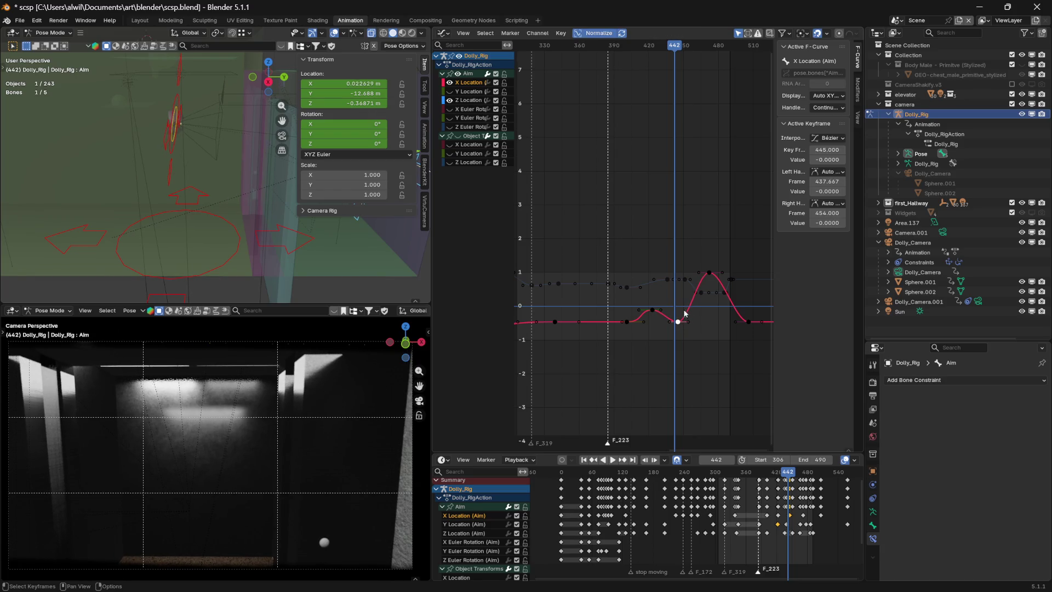
key("g")
key("x")
key("y")
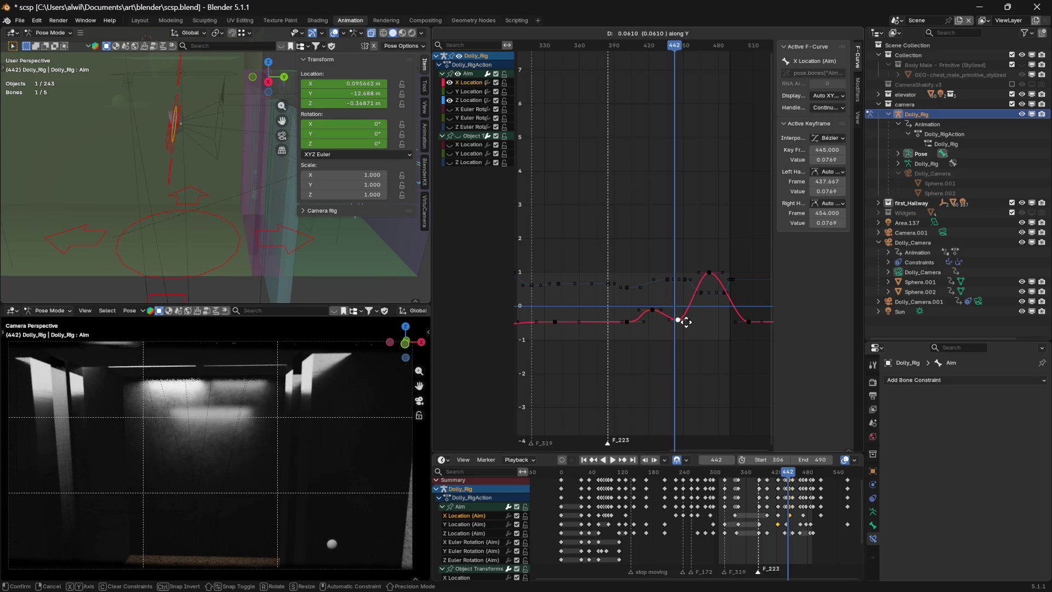
left_click(686, 320)
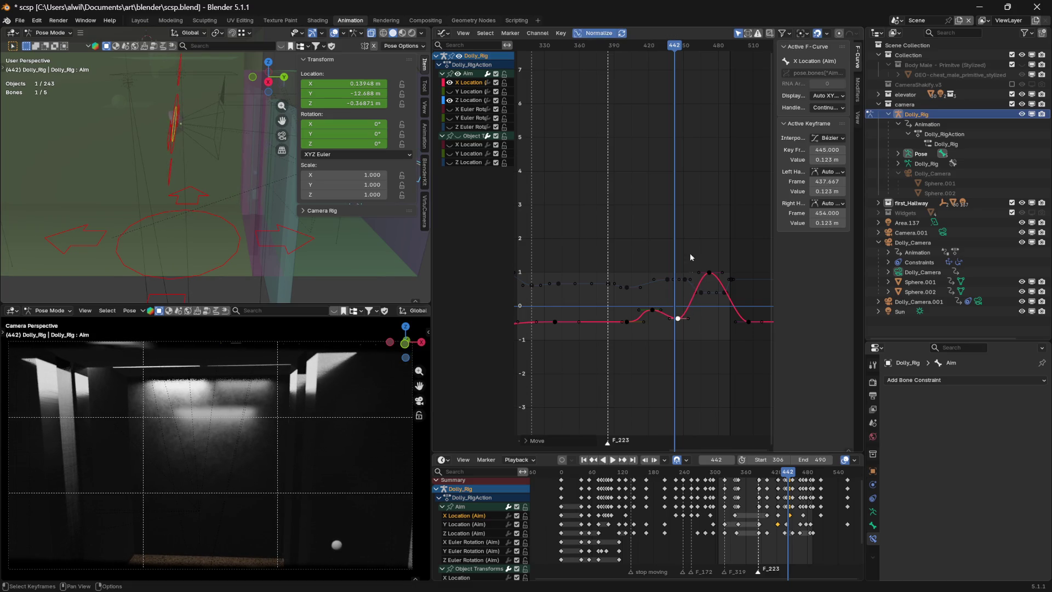
mouse_move(672, 52)
left_mouse_down()
mouse_move(603, 58)
mouse_move(685, 76)
mouse_move(558, 74)
left_mouse_up()
- Set the playback start to frame 0, jump to the start, and play the whole corridor move
key("space")
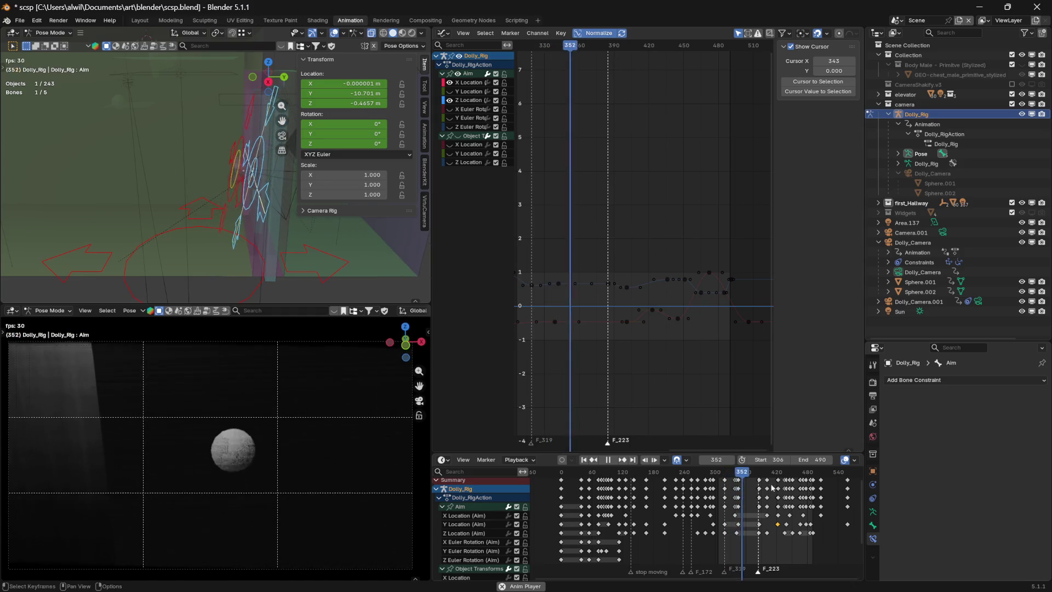
left_click_drag(766, 463, 696, 471)
key("shift+Left")
key("space")
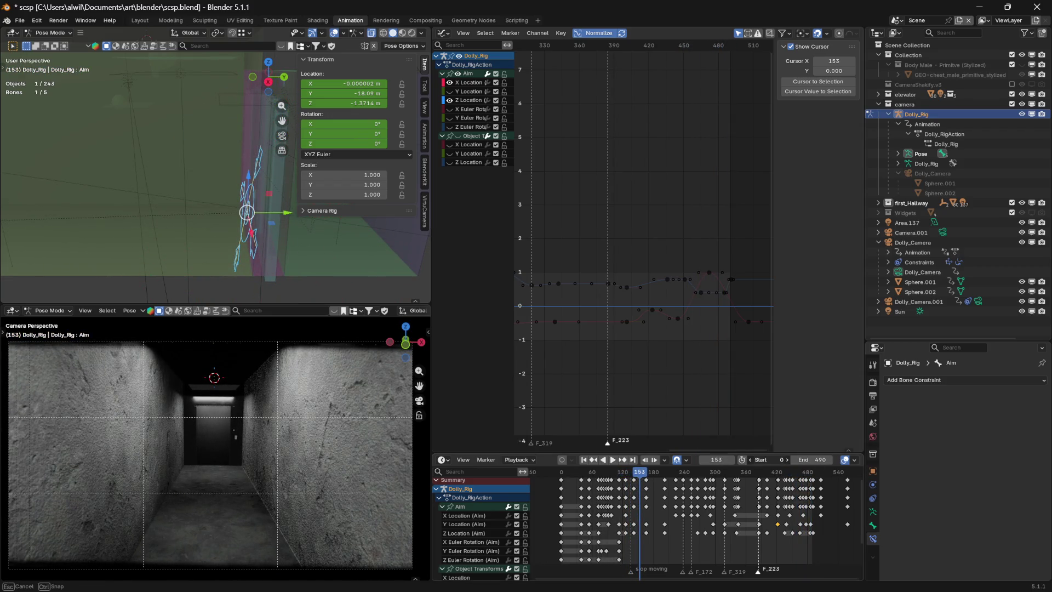
key("space")
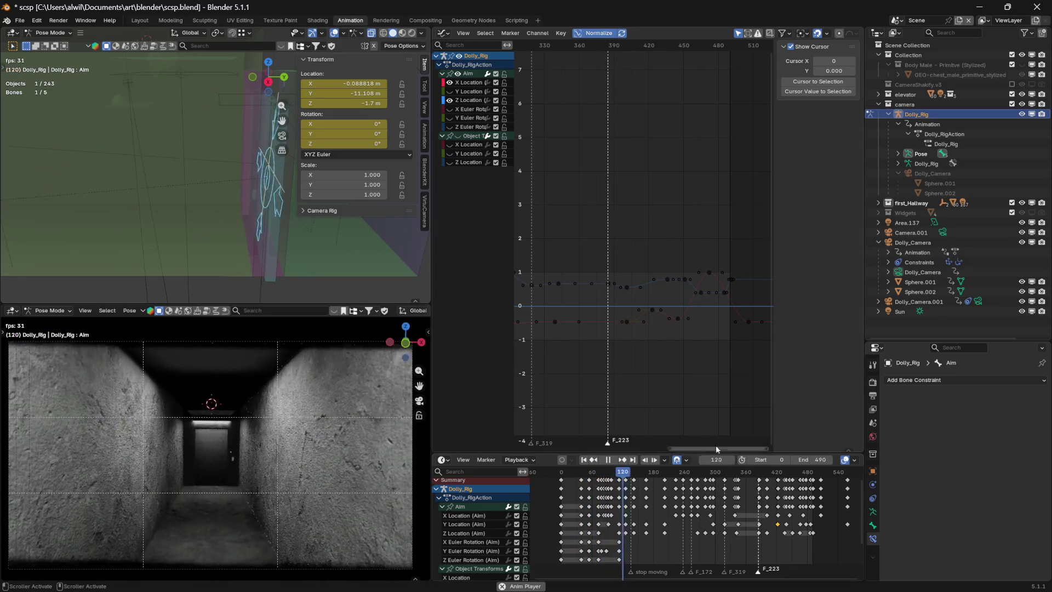
- Scrub to frame 442 and select the small X Location keyframe near frame 423
mouse_move(641, 46)
left_mouse_down()
mouse_move(616, 46)
mouse_move(696, 48)
mouse_move(627, 52)
mouse_move(675, 53)
left_mouse_up()
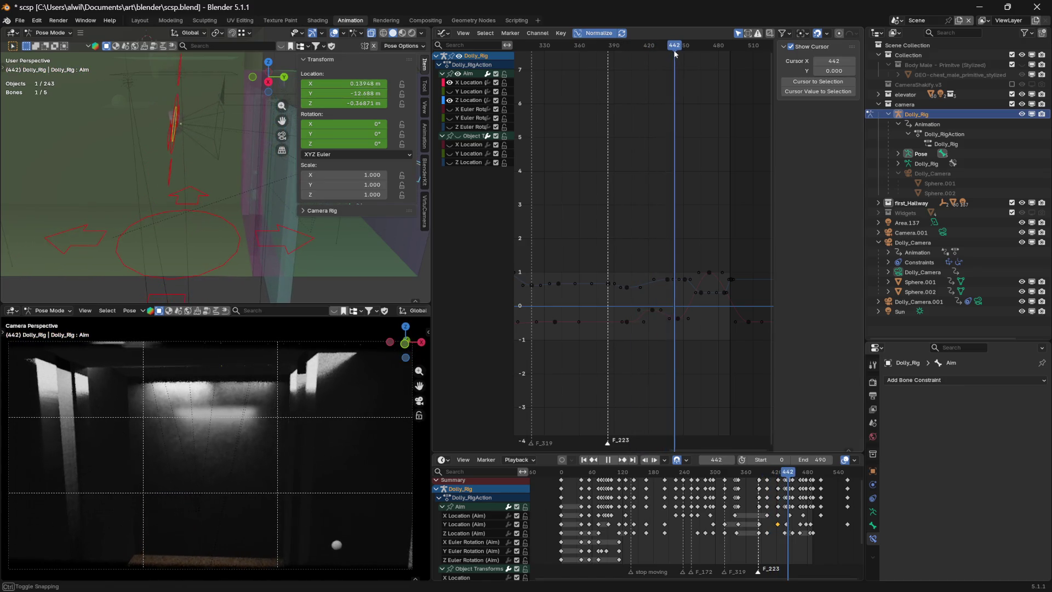
left_click(653, 311)
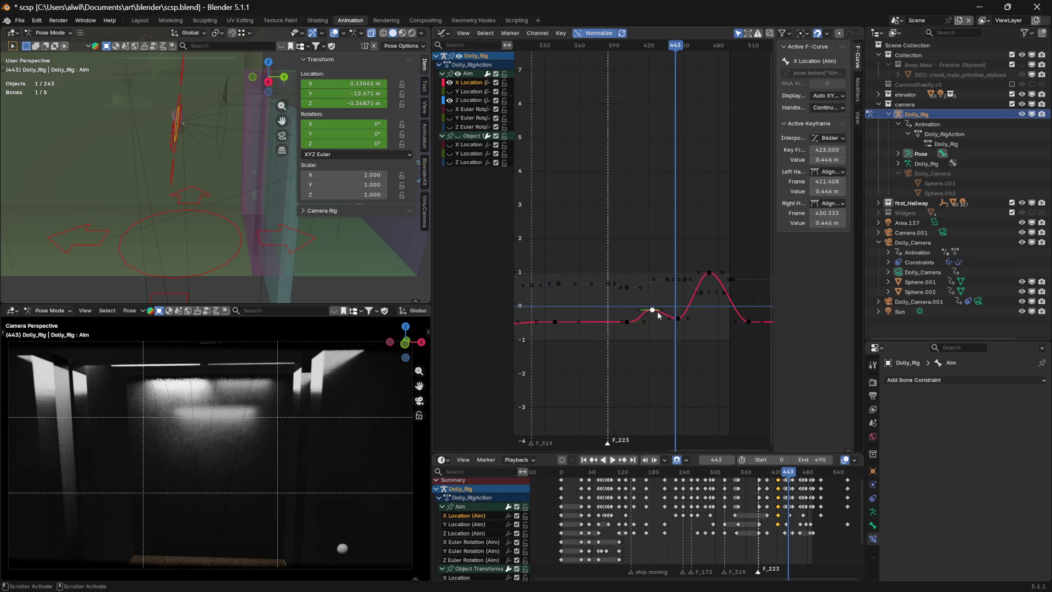
- Delete the keyframe near frame 423, step back to about frame 425, and pick the frame-445 key's handle
key("Delete")
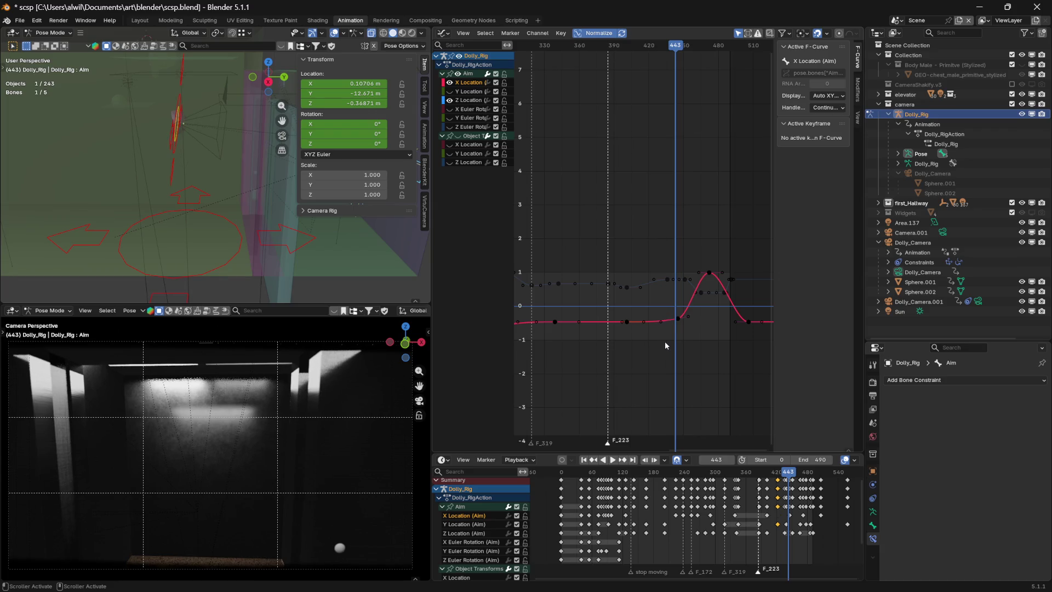
mouse_move(678, 53)
left_mouse_down()
mouse_move(618, 54)
mouse_move(659, 50)
left_mouse_up()
left_click(682, 330)
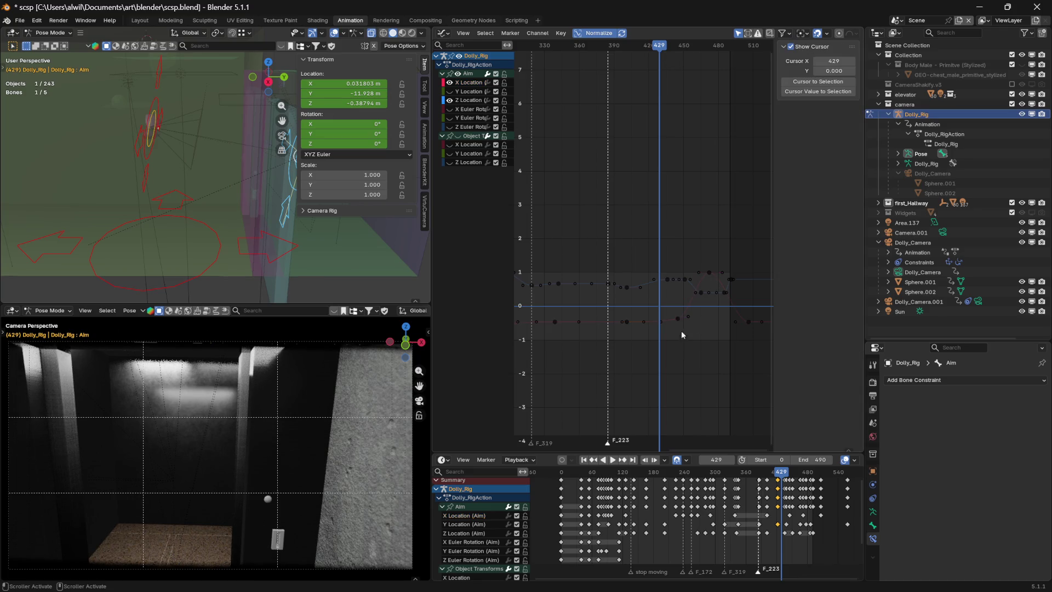
- Move the frame-445 key's left handle to about frame 419, value 0.523, then replay to check the ease
left_click(662, 322)
key("g")
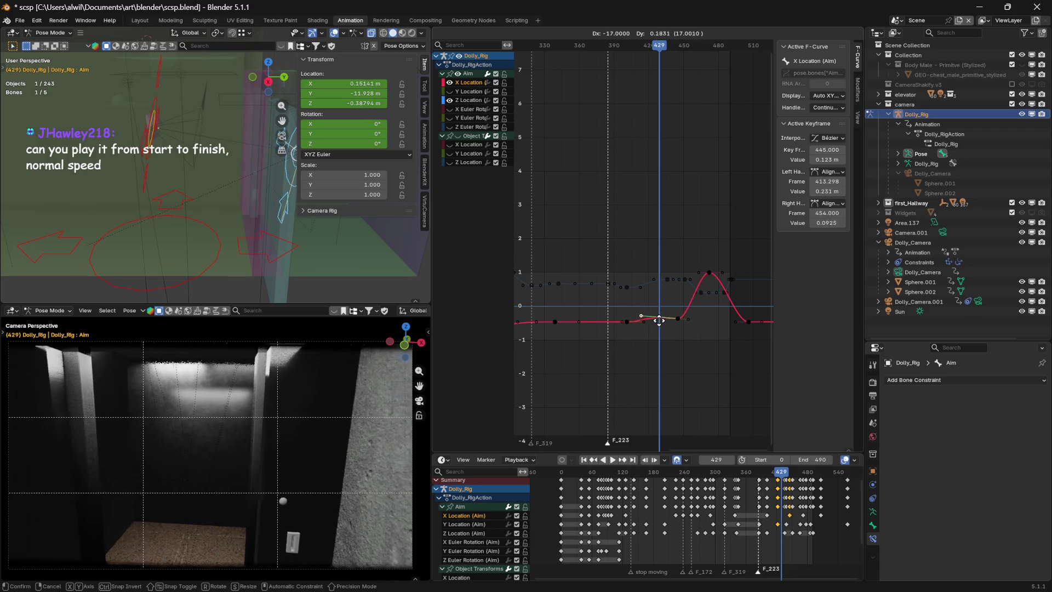
key("Escape")
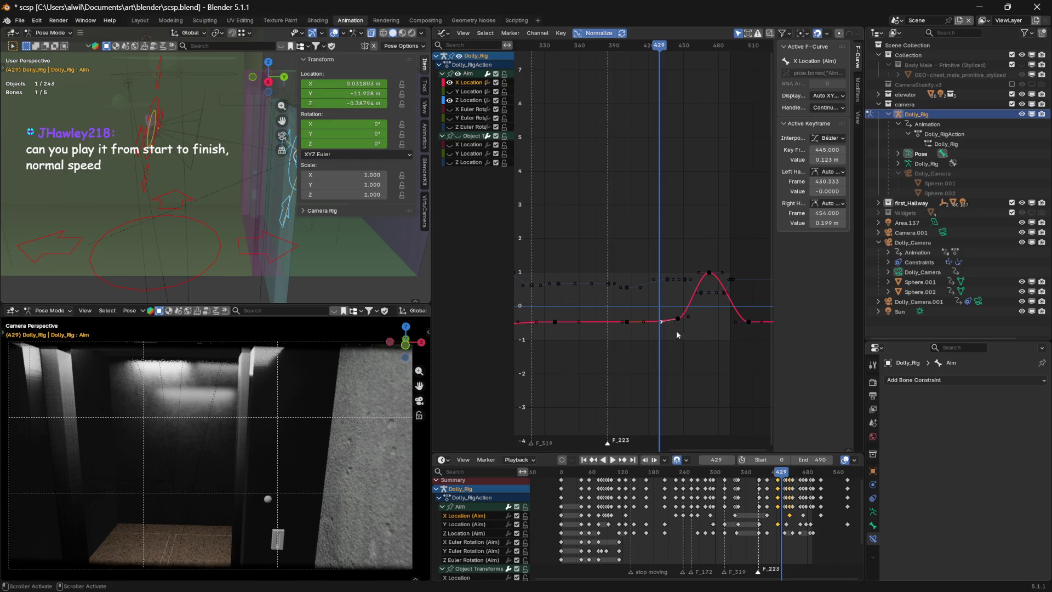
left_click(662, 322)
key("g")
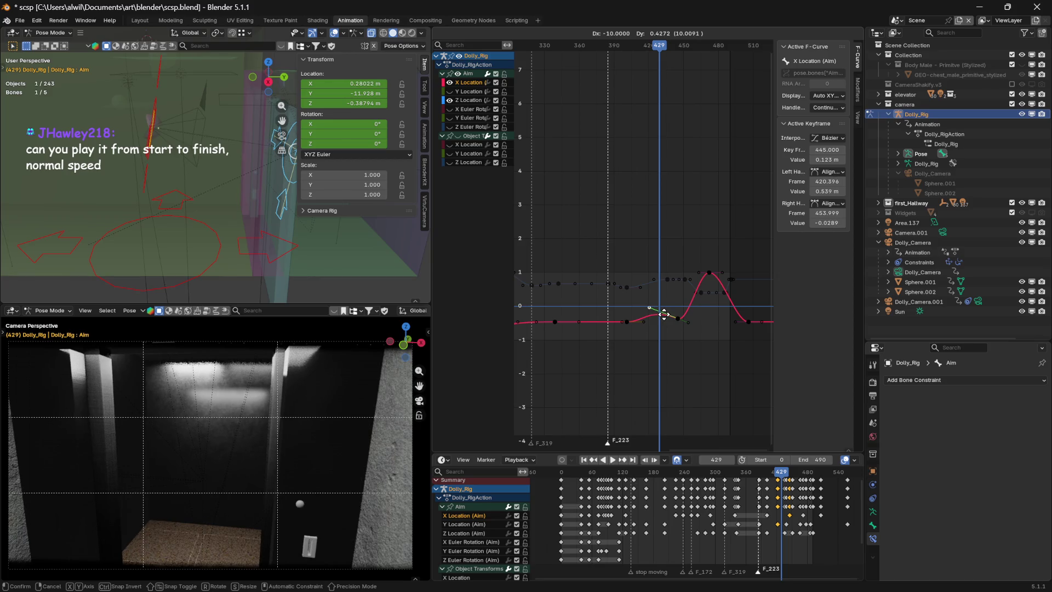
left_click(663, 317)
left_click_drag(660, 52, 574, 63)
key("space")
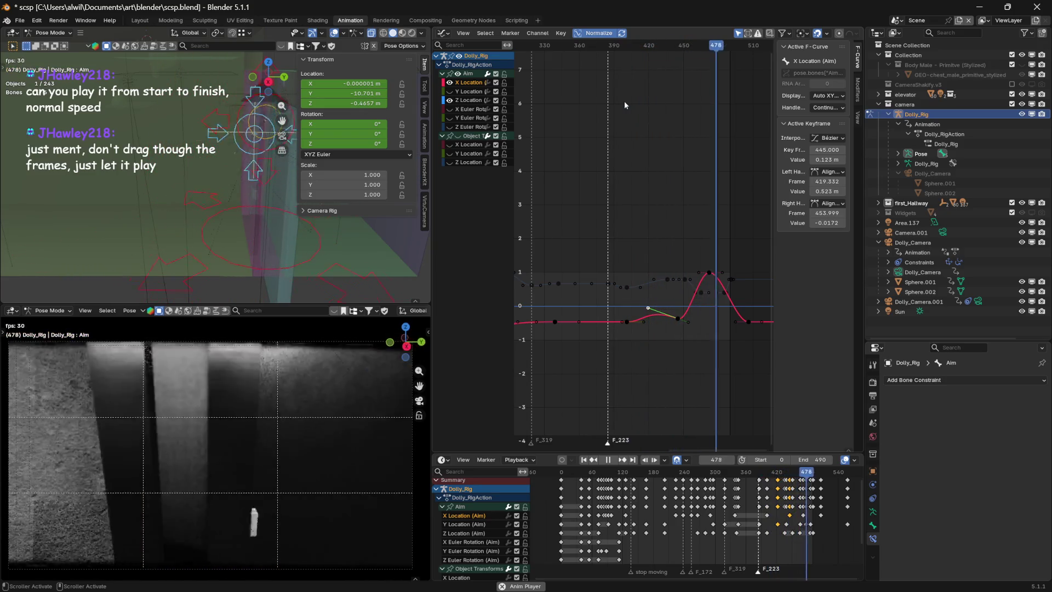
- Set the playback start to frame 363, replay the ending, and stop at frame 422
key("space")
left_click_drag(759, 457, 924, 452)
key("space")
key("space")
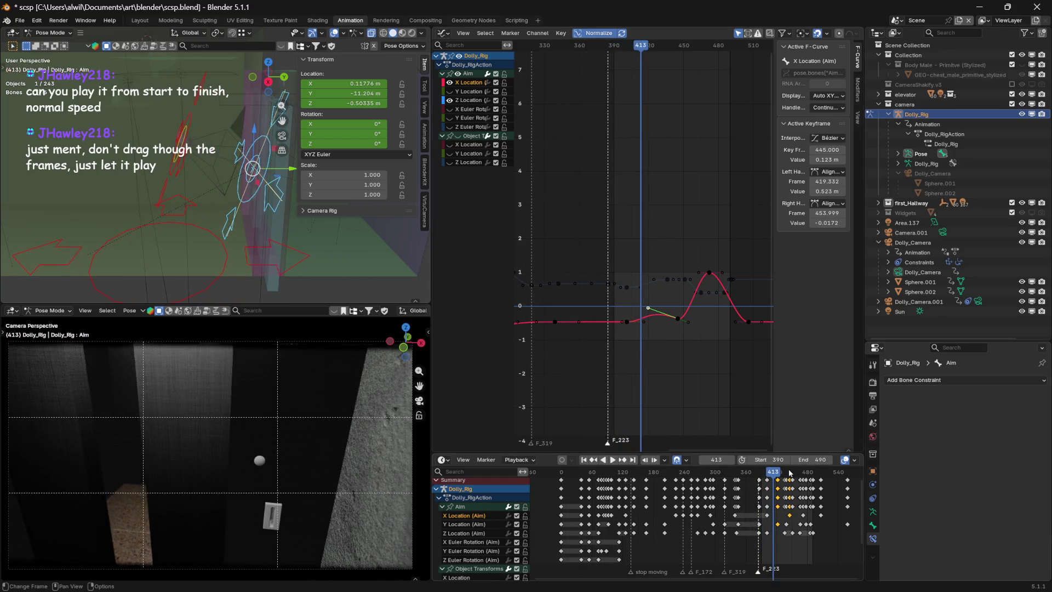
left_click_drag(763, 459, 732, 460)
key("space")
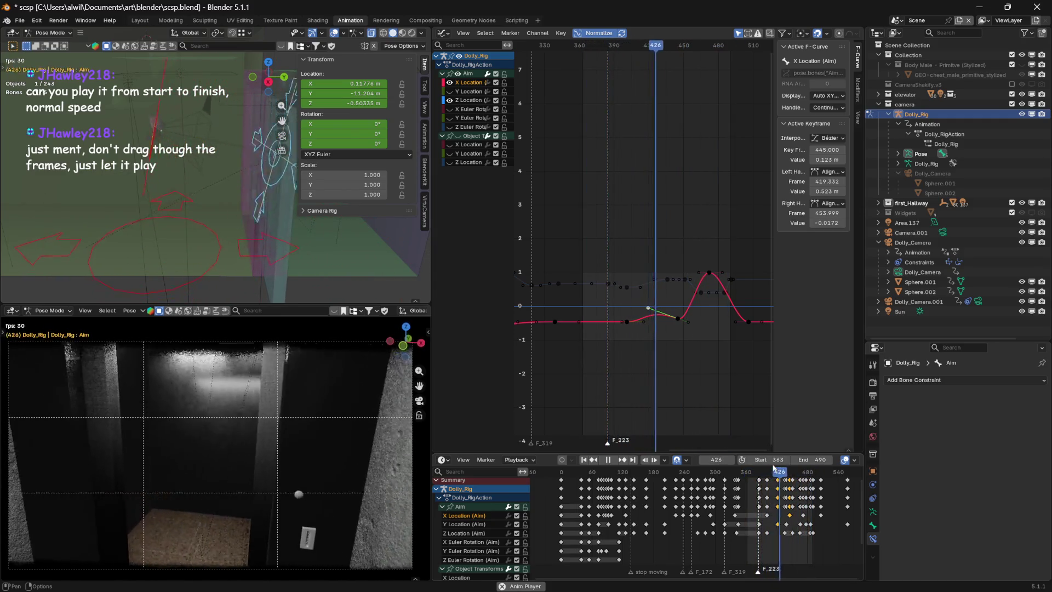
key("space")
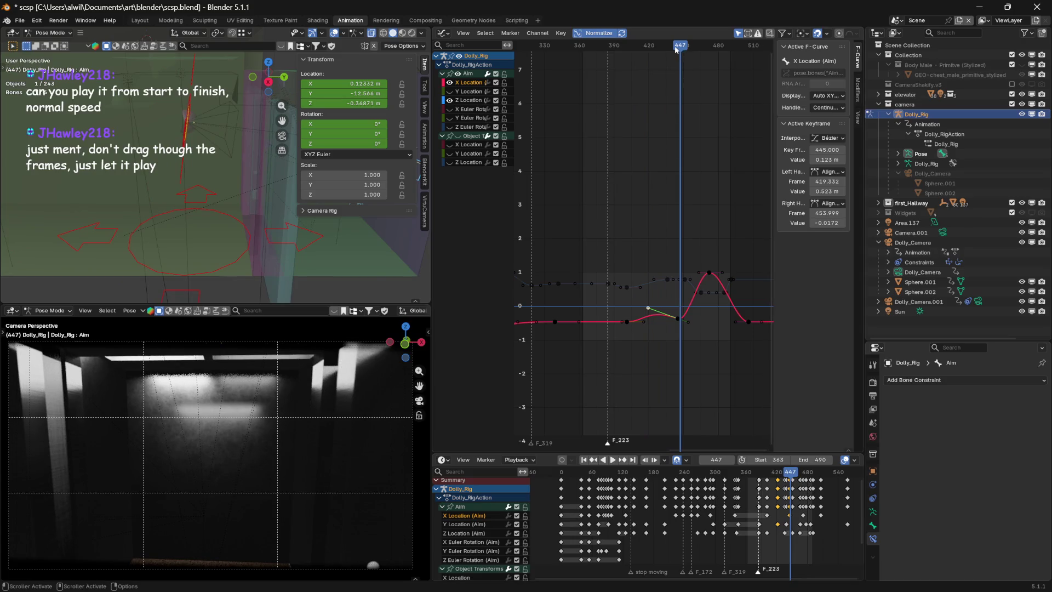
mouse_move(679, 46)
left_mouse_down()
mouse_move(633, 52)
mouse_move(689, 48)
mouse_move(630, 60)
mouse_move(652, 51)
left_mouse_up()
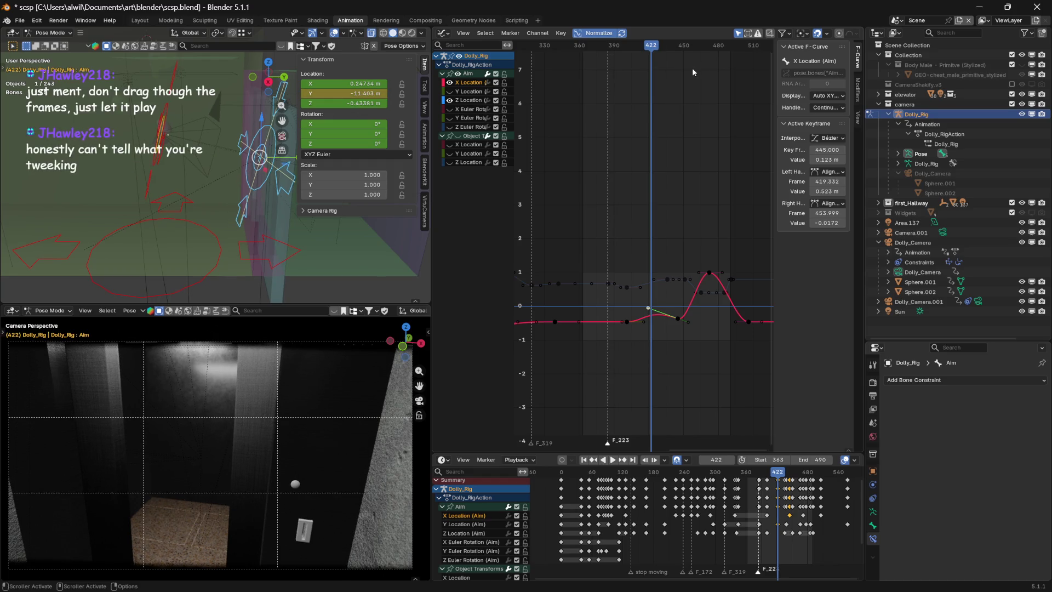
key("space")
mouse_move(652, 51)
left_mouse_down()
mouse_move(625, 50)
mouse_move(666, 48)
mouse_move(635, 45)
left_mouse_up()
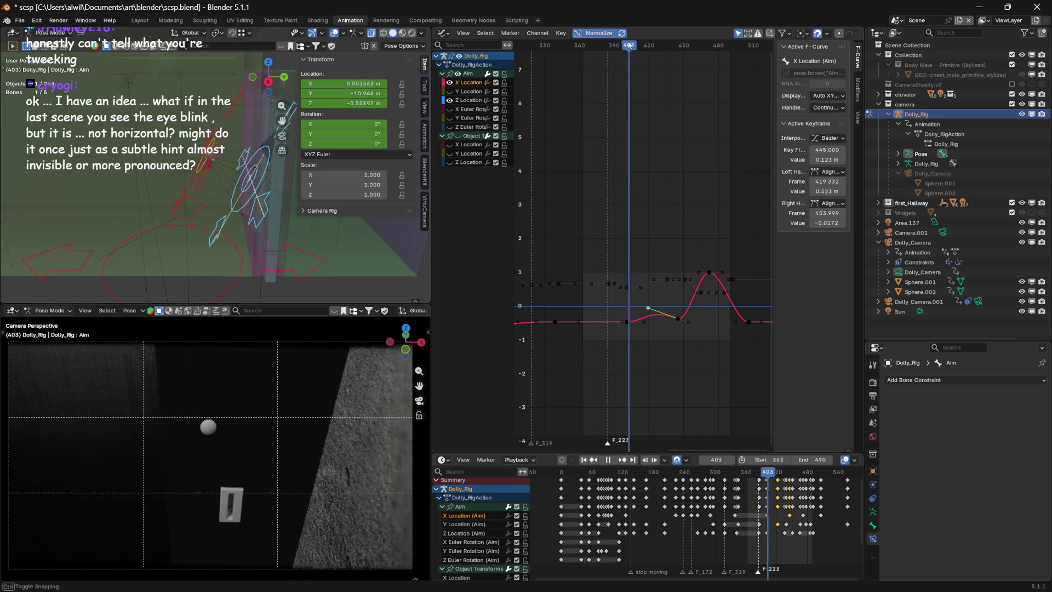
mouse_move(646, 41)
left_mouse_down()
mouse_move(666, 43)
mouse_move(625, 33)
mouse_move(678, 28)
mouse_move(628, 24)
mouse_move(674, 15)
mouse_move(645, 43)
left_mouse_up()
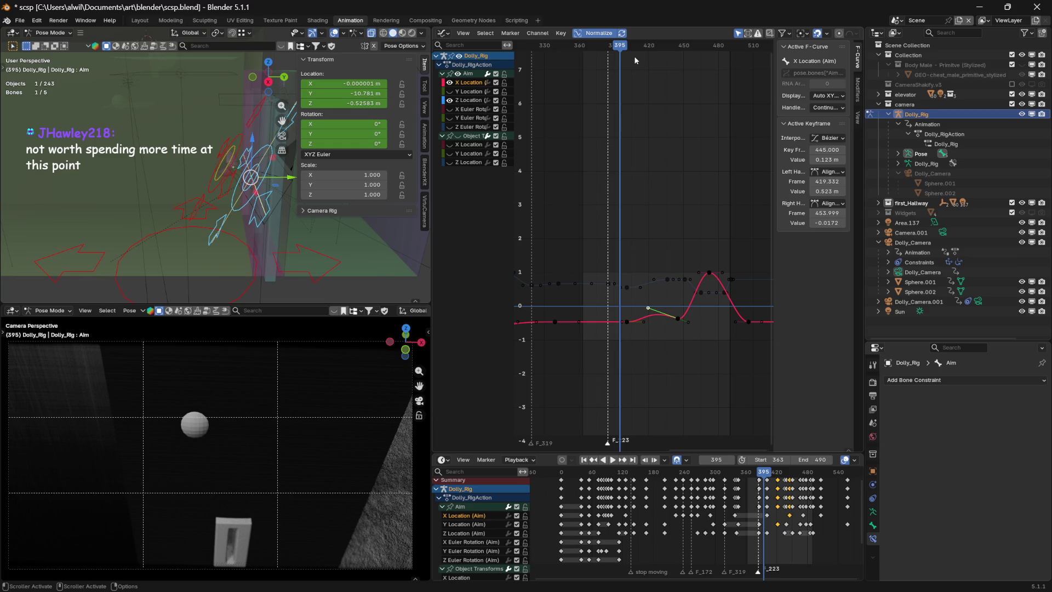
left_click_drag(618, 51, 602, 58)
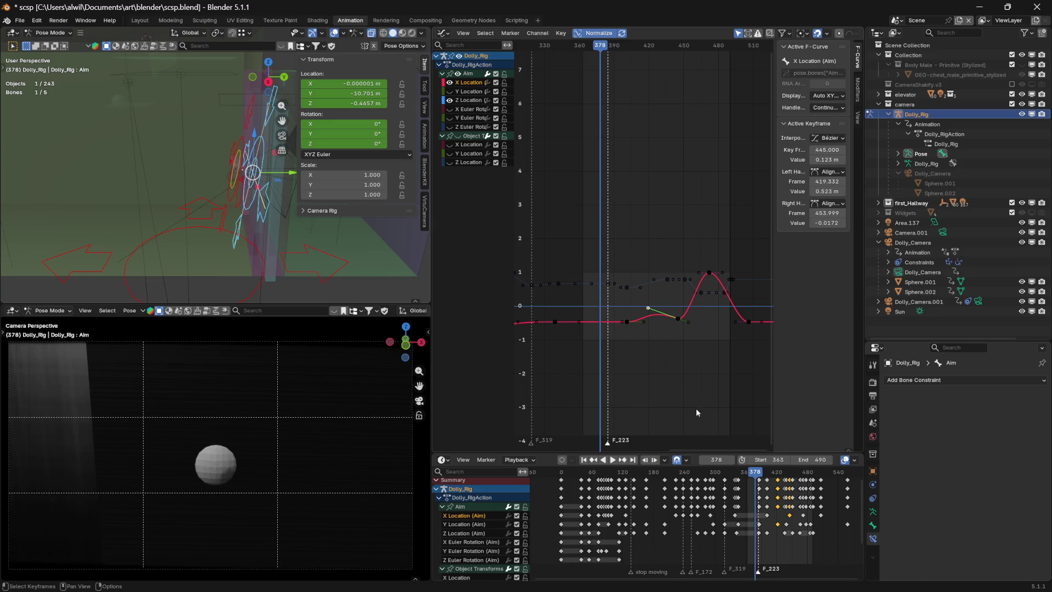
key("space")
mouse_move(615, 46)
left_mouse_down()
mouse_move(700, 45)
mouse_move(581, 45)
mouse_move(732, 46)
mouse_move(617, 57)
mouse_move(699, 54)
left_mouse_up()
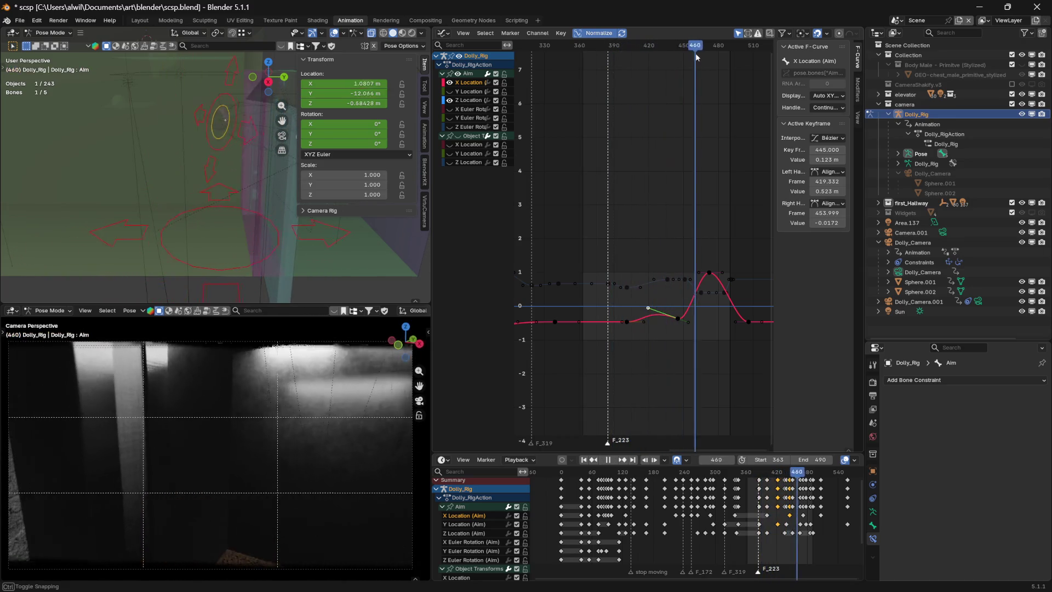
- Drag the playback Start frame back to 0, leaving the range end at 490
middle_click_drag(830, 492, 846, 494)
left_click_drag(770, 460, 686, 460)
left_click_drag(633, 46, 525, 56)
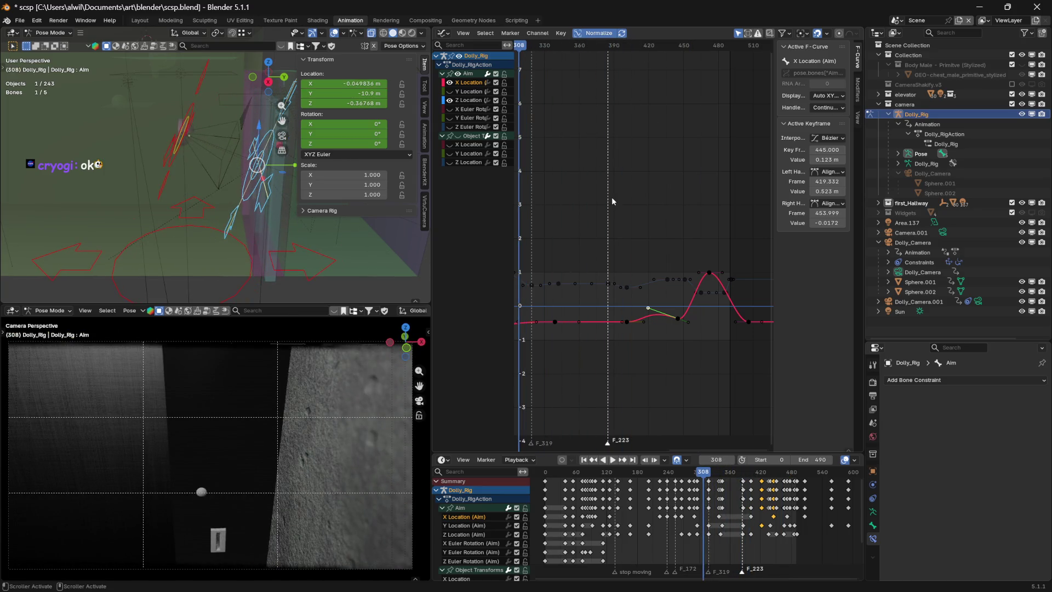
- Play the corridor camera move from frame 0 and stop it around frame 306
key("shift+Left")
key("space")
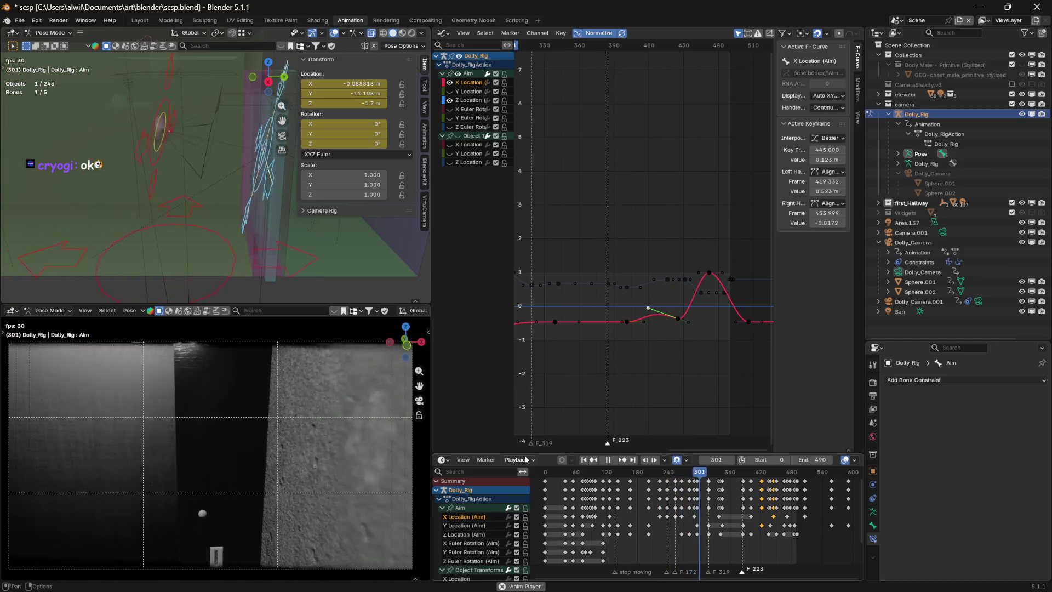
key("space")
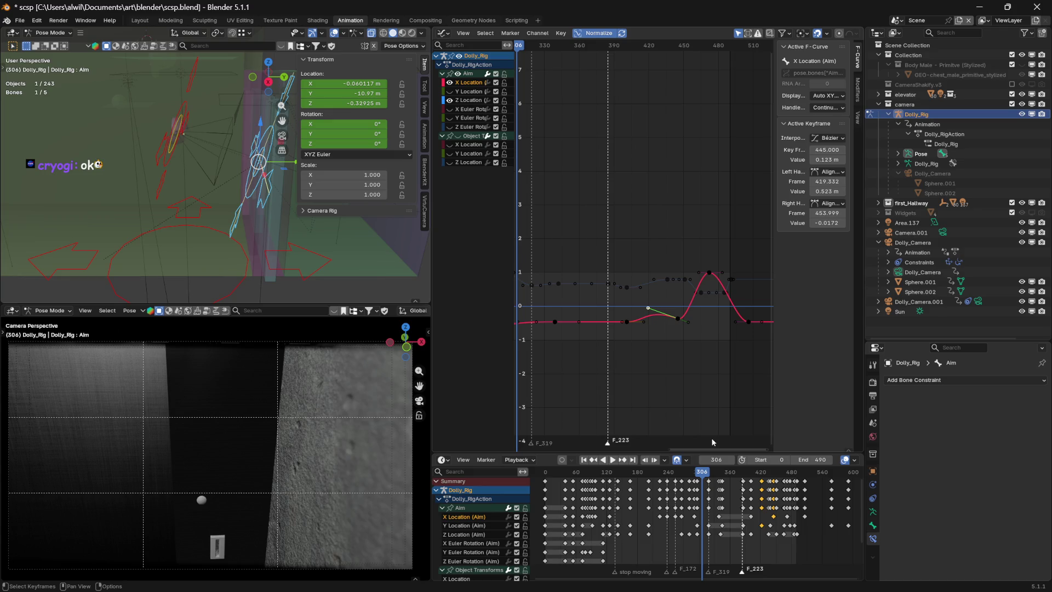
left_click(19, 21)
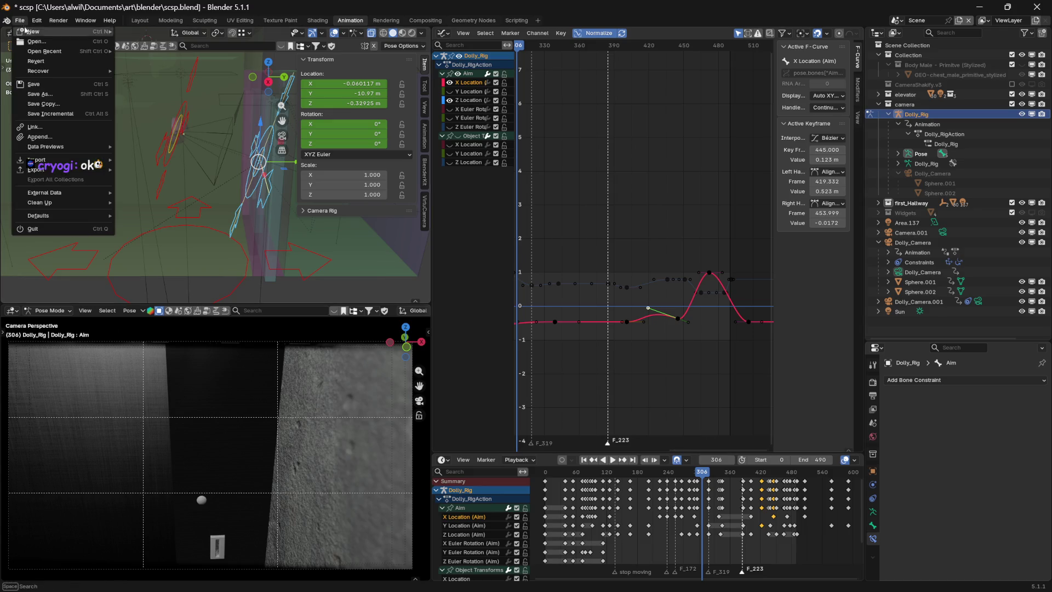
- Save scsp.blend and return the playhead to frame 0
left_click(34, 85)
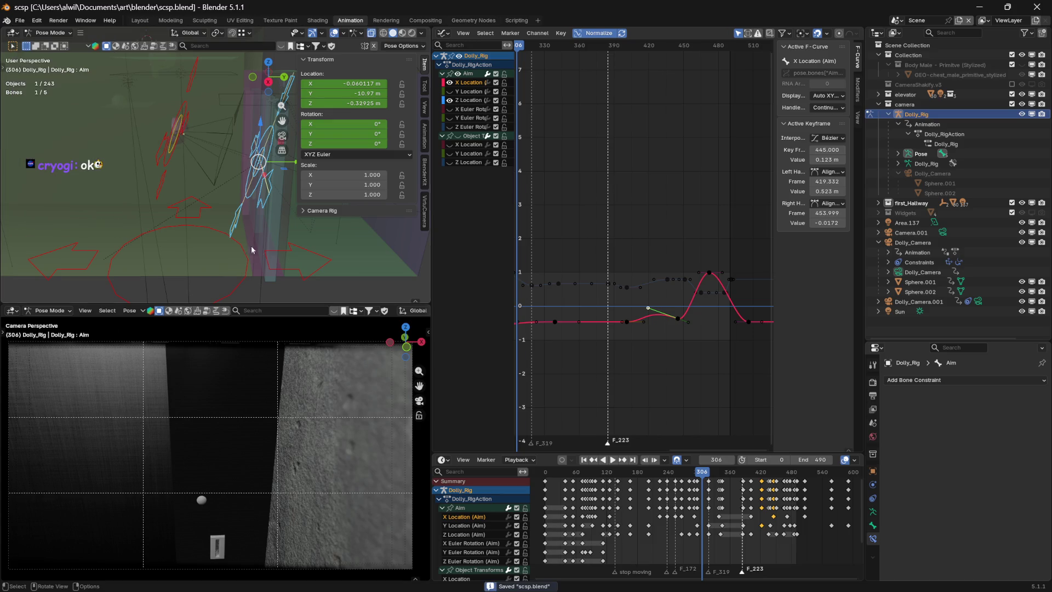
left_click_drag(709, 476, 545, 472)
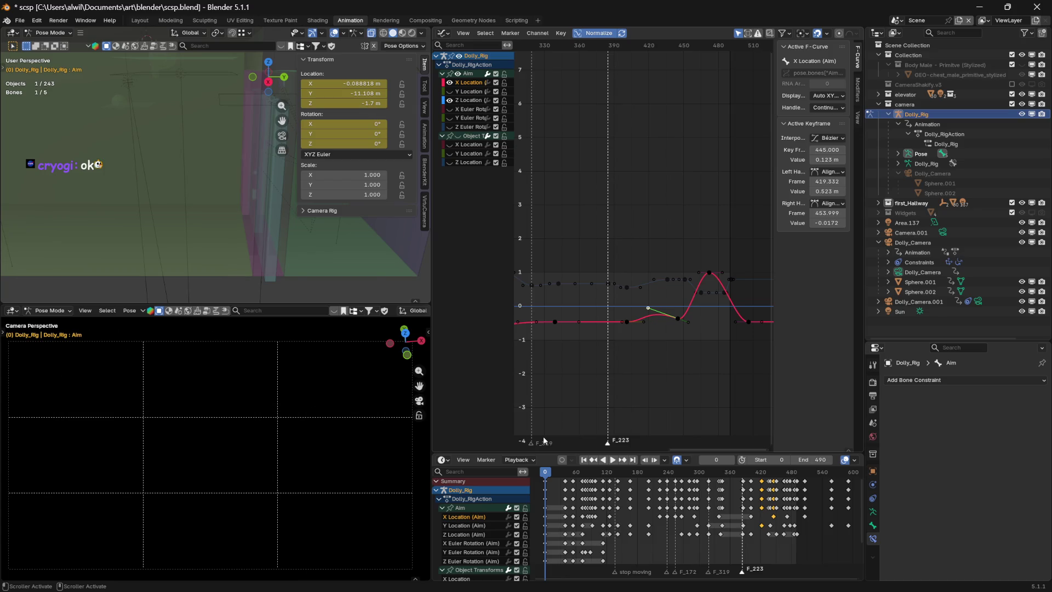
- Play from frame 0, then set the playback range to 307–709 and loop it
key("space")
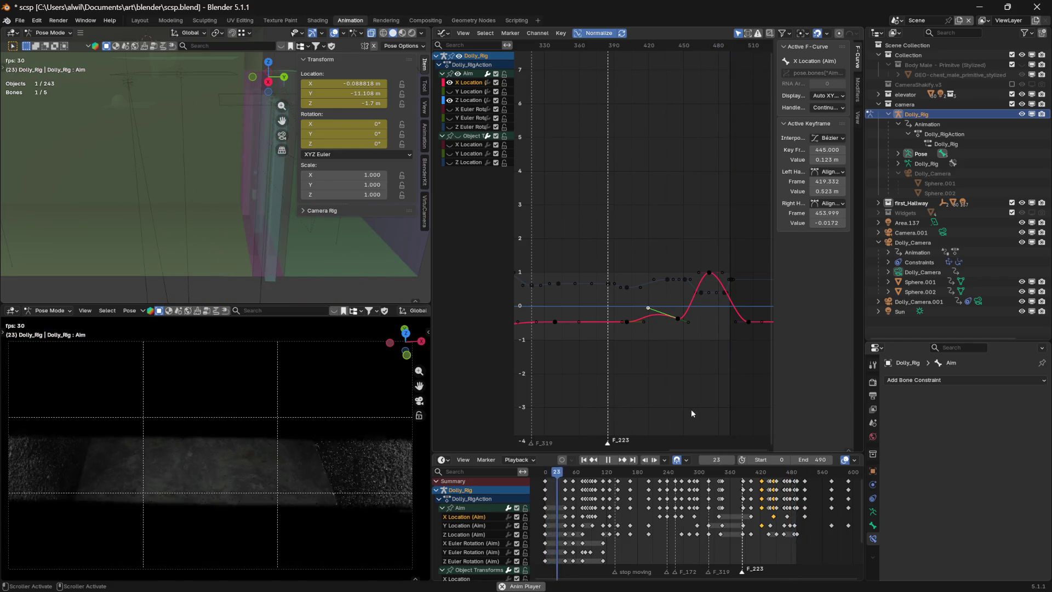
key("space")
middle_click_drag(816, 499, 674, 497)
left_click_drag(764, 456, 910, 459)
key("space")
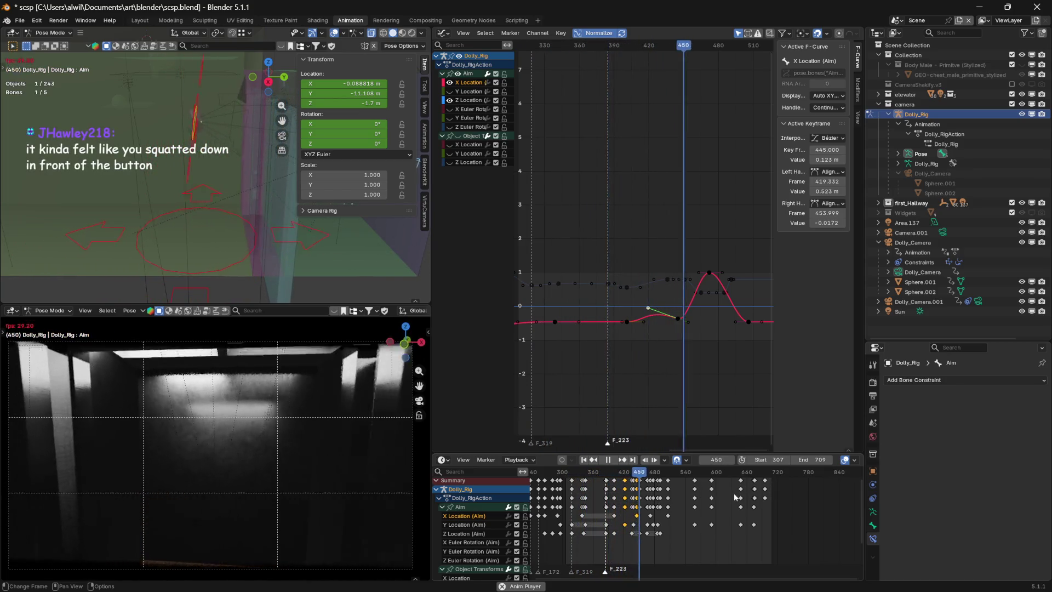
- Stop playback, review frames 371–403, pull the range end in and replay
key("space")
mouse_move(646, 475)
left_mouse_down()
mouse_move(598, 474)
mouse_move(652, 474)
mouse_move(612, 475)
mouse_move(636, 475)
left_mouse_up()
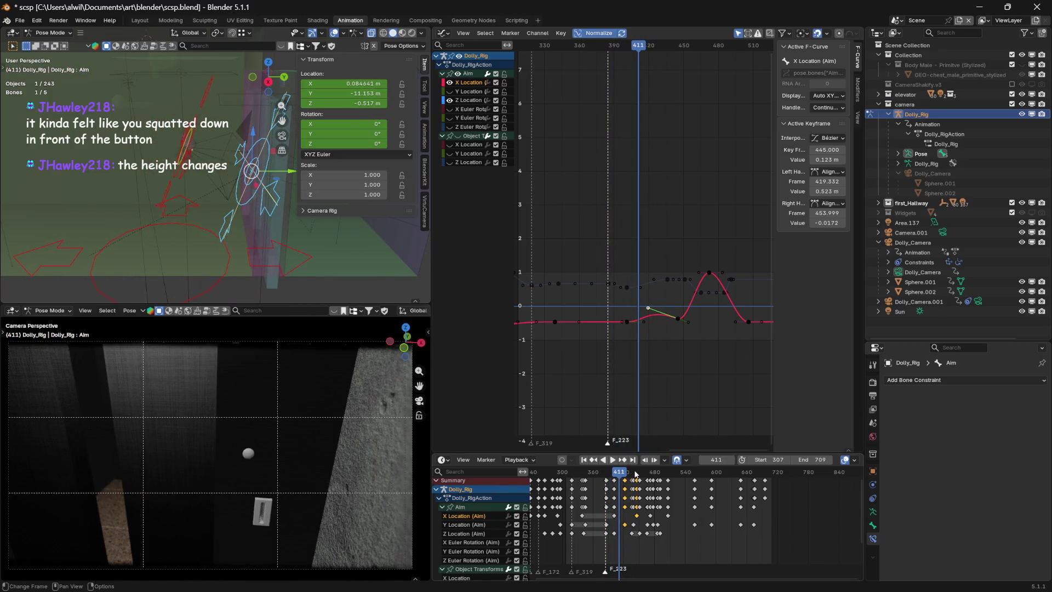
left_click_drag(813, 460, 736, 464)
key("space")
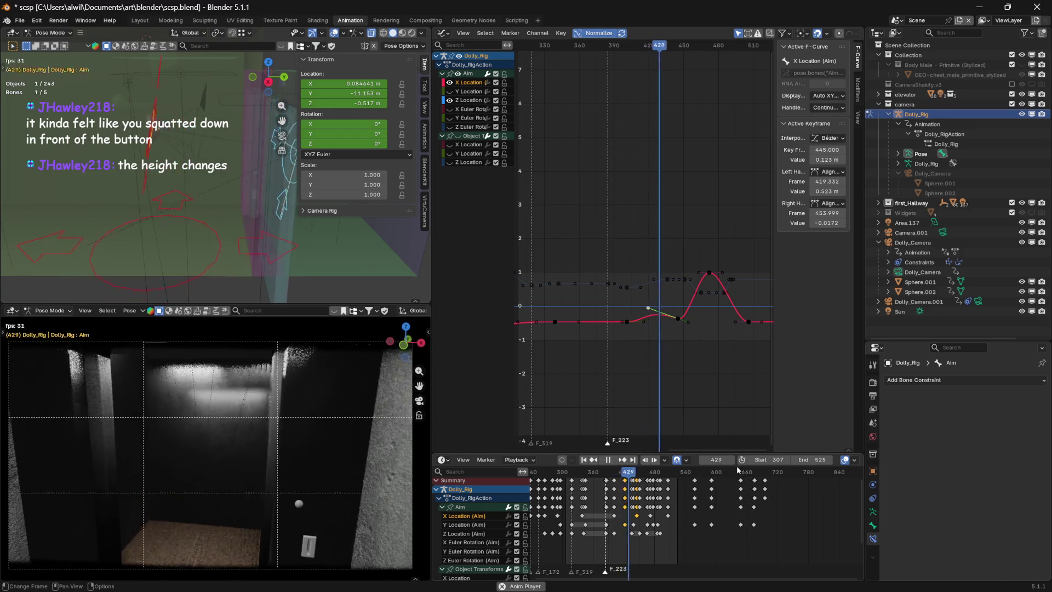
- Raise the playback start to about 372 and park the playhead at frame 373
key("space")
mouse_move(765, 459)
left_mouse_down()
mouse_move(756, 460)
mouse_move(813, 457)
mouse_move(781, 459)
mouse_move(790, 462)
left_mouse_up()
key("space")
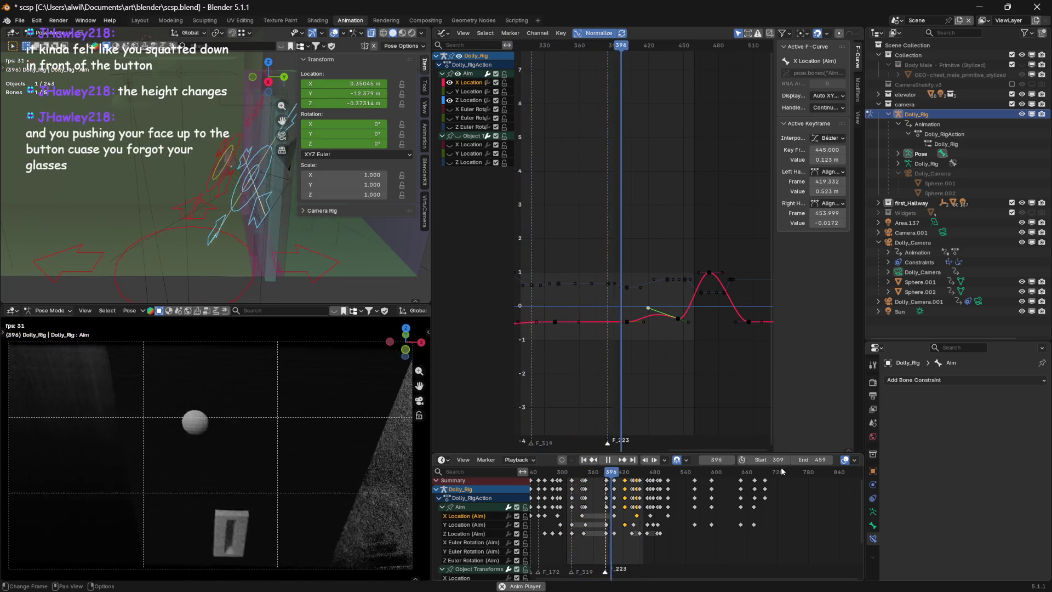
key("space")
mouse_move(617, 475)
left_mouse_down()
mouse_move(595, 473)
mouse_move(609, 473)
left_mouse_up()
mouse_move(768, 460)
left_mouse_down()
mouse_move(802, 459)
mouse_move(794, 466)
left_mouse_up()
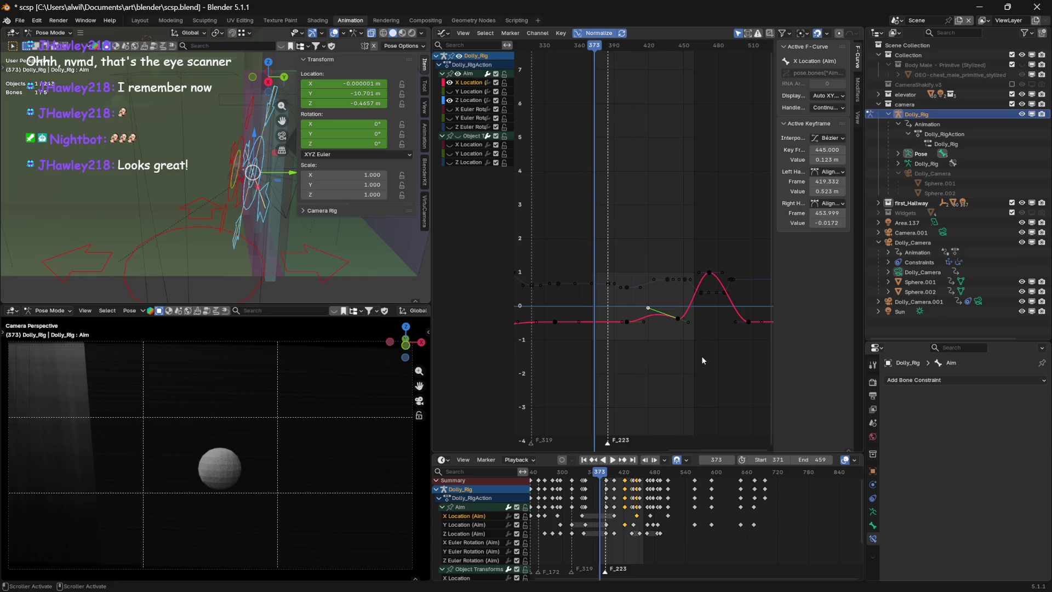
- Move the playhead to frame 389 and play the 371–459 range from there
left_click_drag(604, 477, 607, 477)
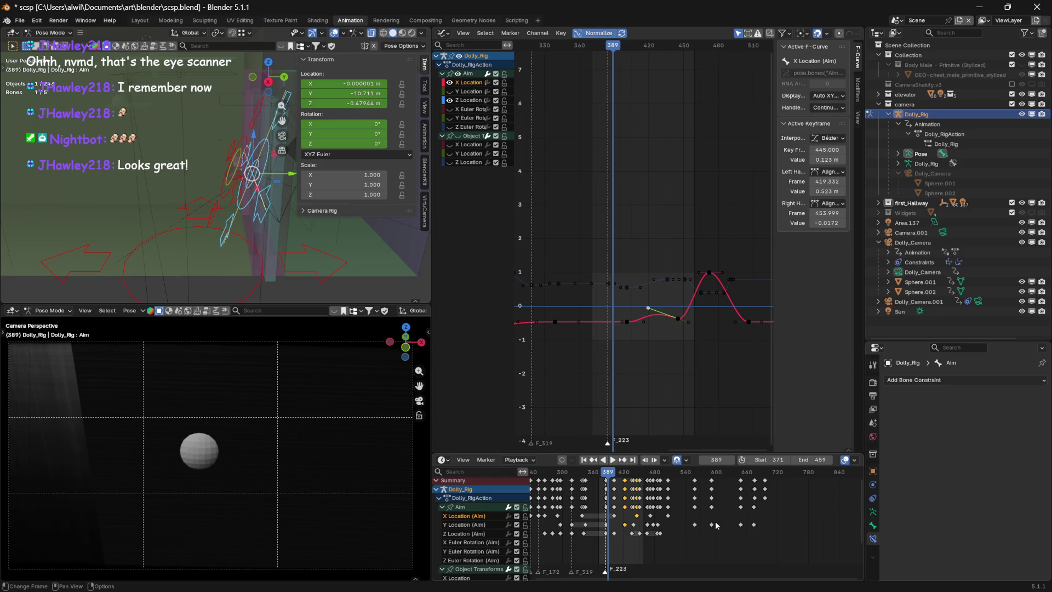
key("space")
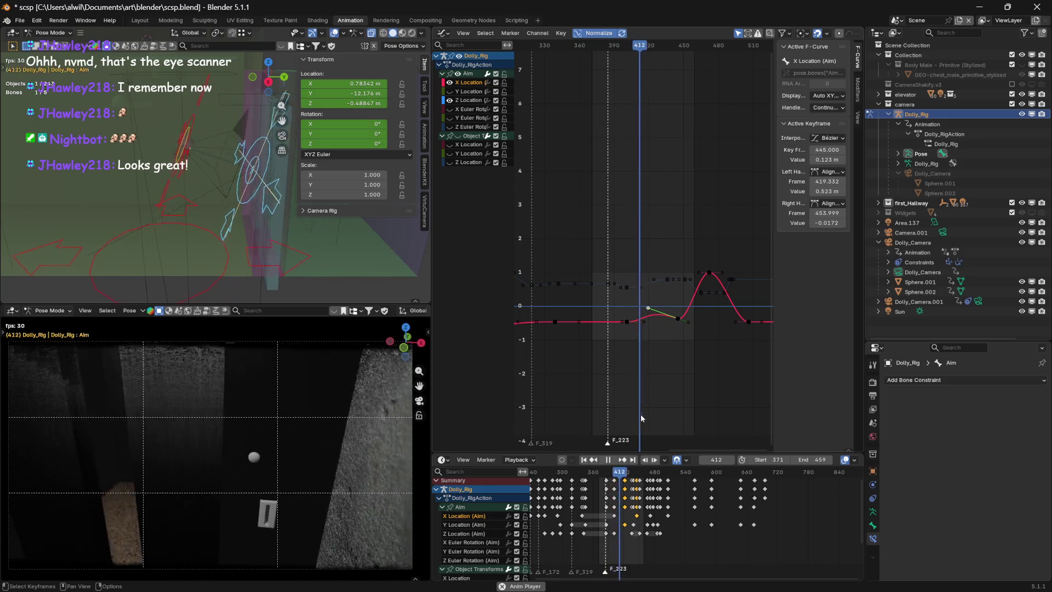
- Extend the playback end to frame 516, play it, then scrub back to frame 416
key("space")
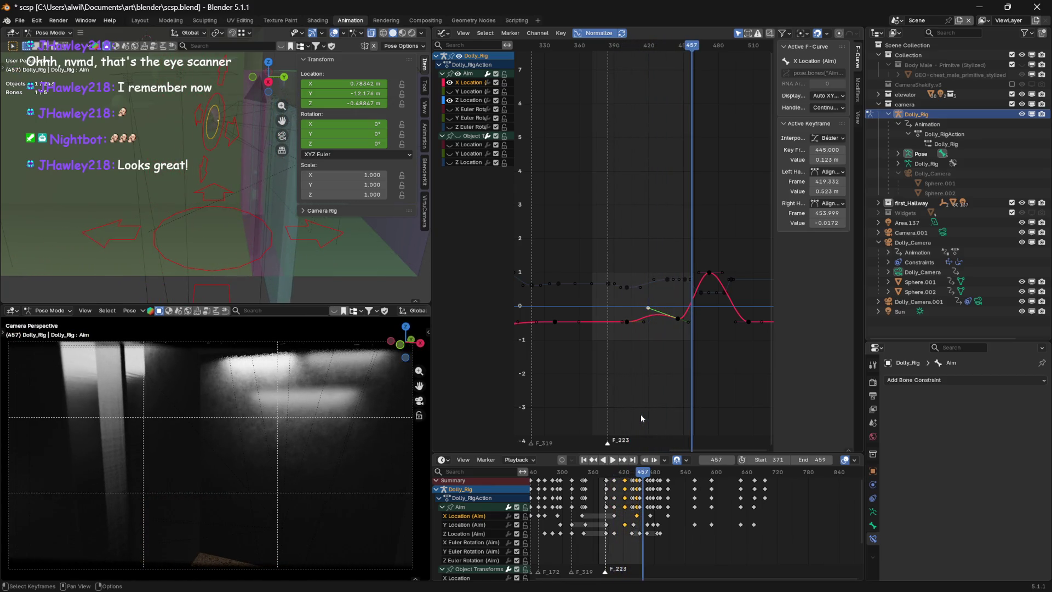
left_click_drag(811, 462, 835, 462)
key("space")
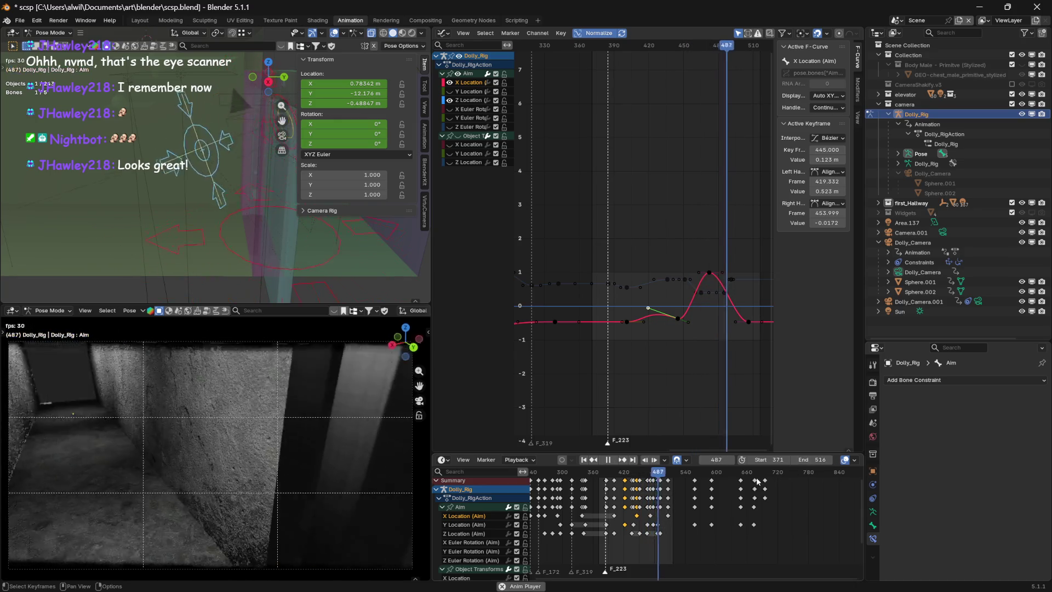
key("space")
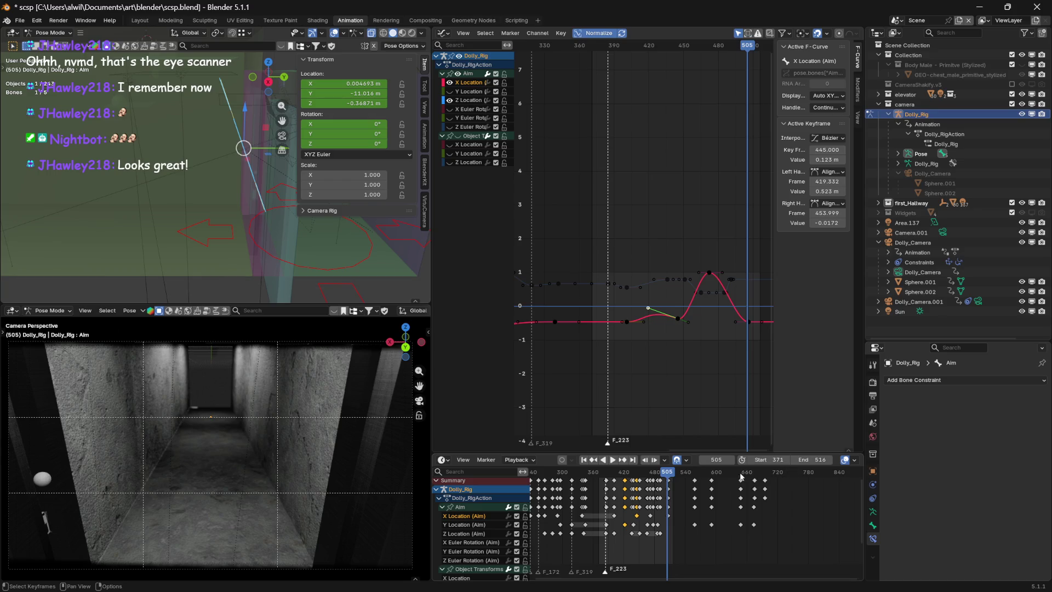
mouse_move(752, 45)
left_mouse_down()
mouse_move(616, 45)
mouse_move(647, 42)
left_mouse_up()
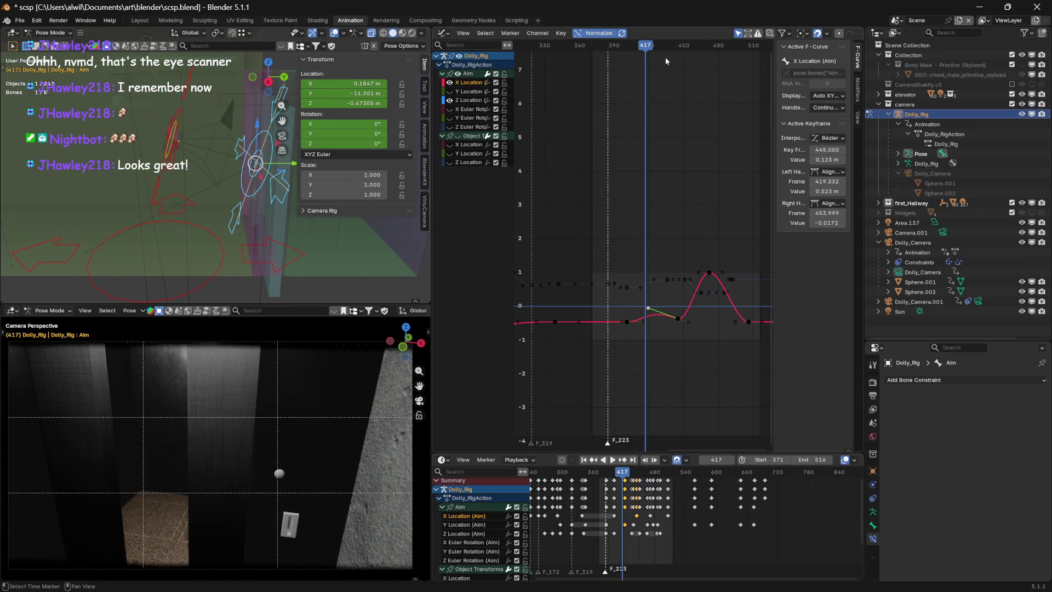
- Pull the playback end back to 460 and replay the shortened range
left_click_drag(821, 460, 787, 460)
key("space")
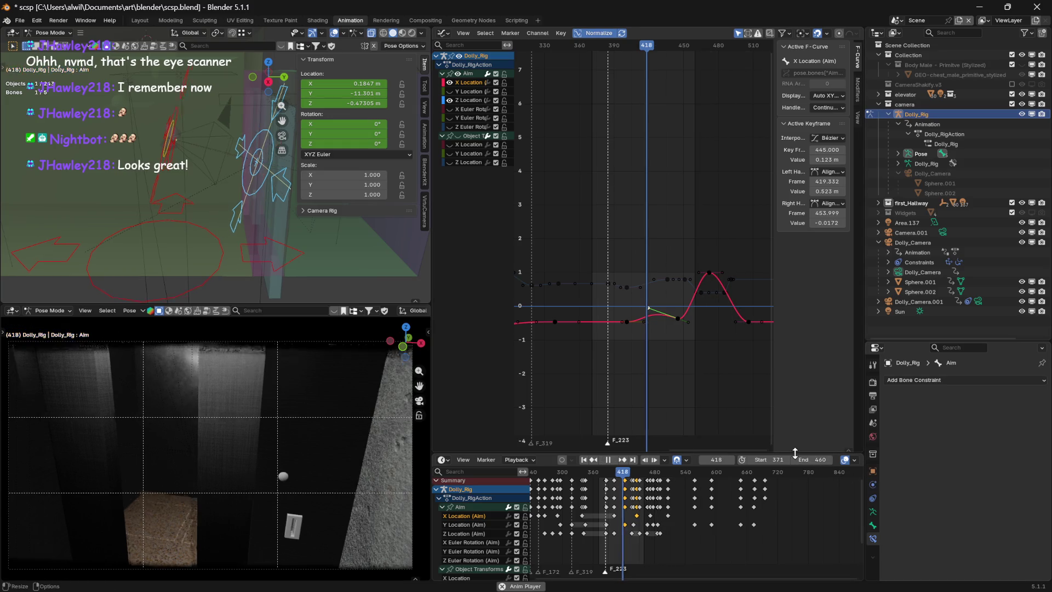
key("space")
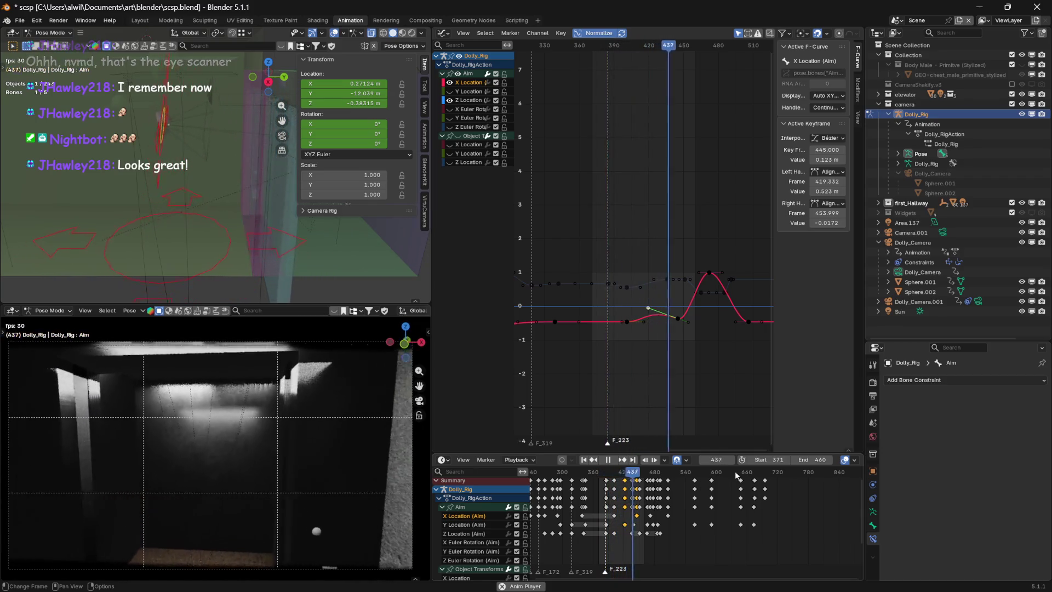
key("space")
key("space")
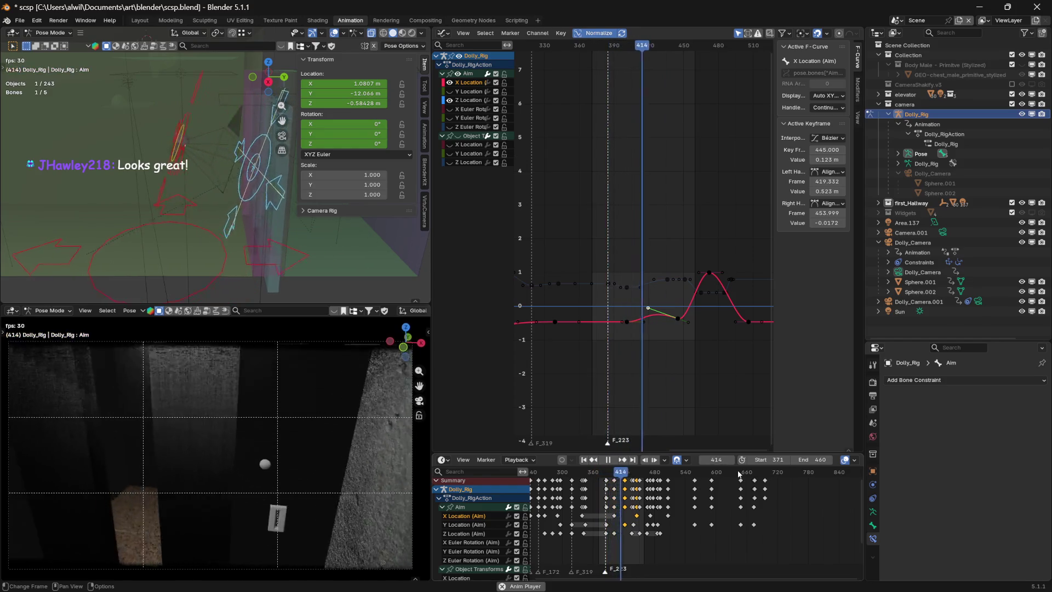
key("space")
key("space")
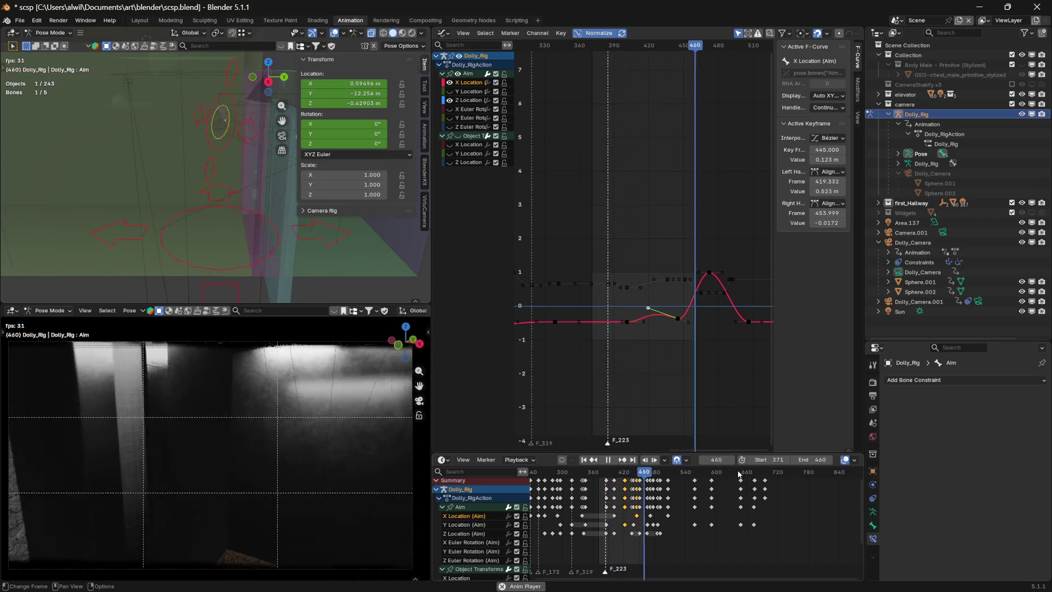
key("space")
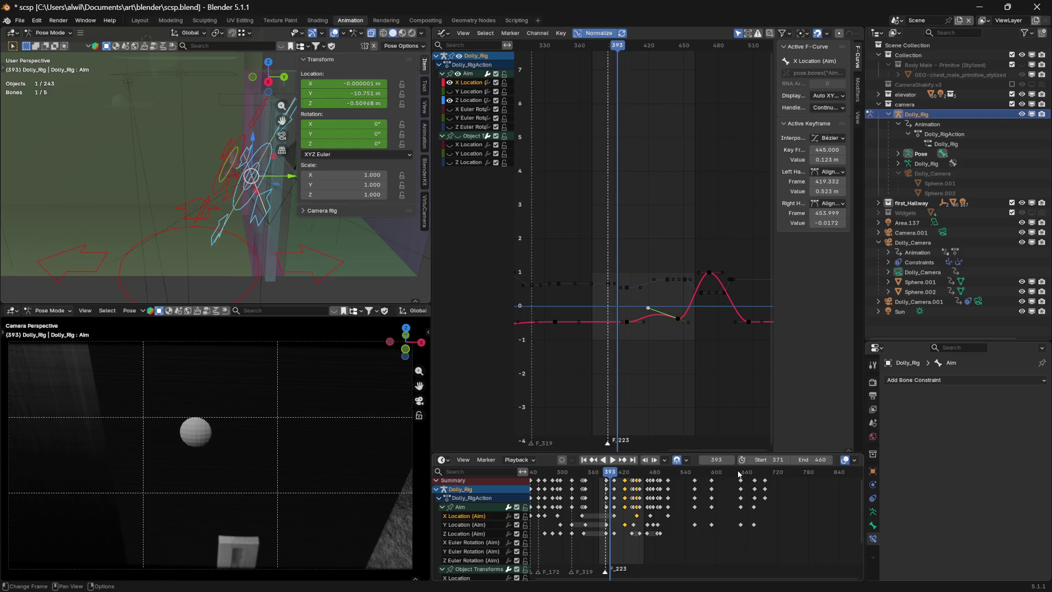
- Restore the playback end to 516, replay, and scrub back to frame 440
left_click_drag(812, 460, 831, 463)
key("space")
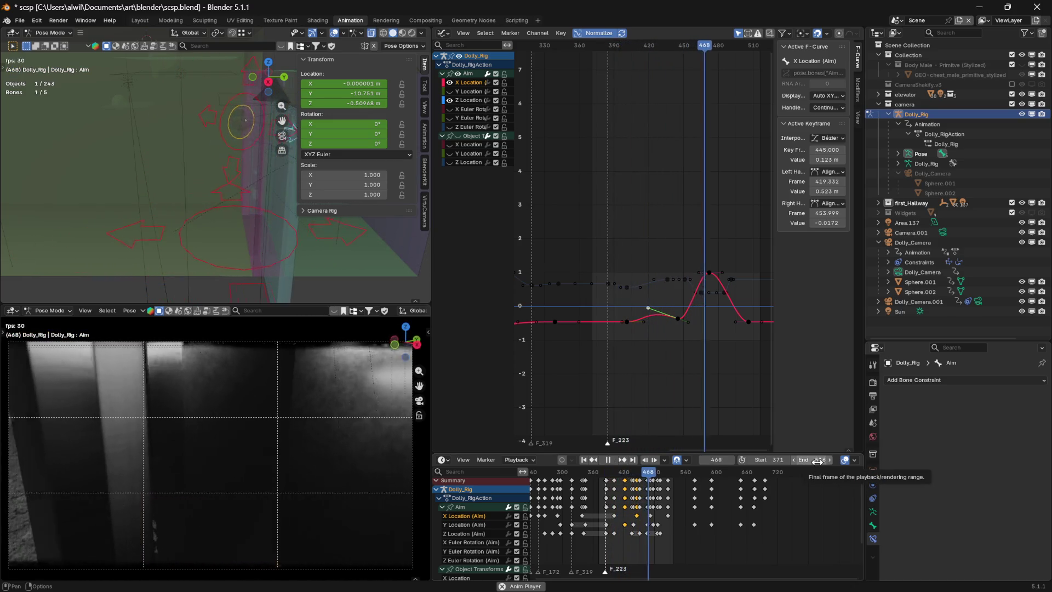
key("space")
mouse_move(651, 475)
left_mouse_down()
mouse_move(619, 473)
mouse_move(632, 471)
left_mouse_up()
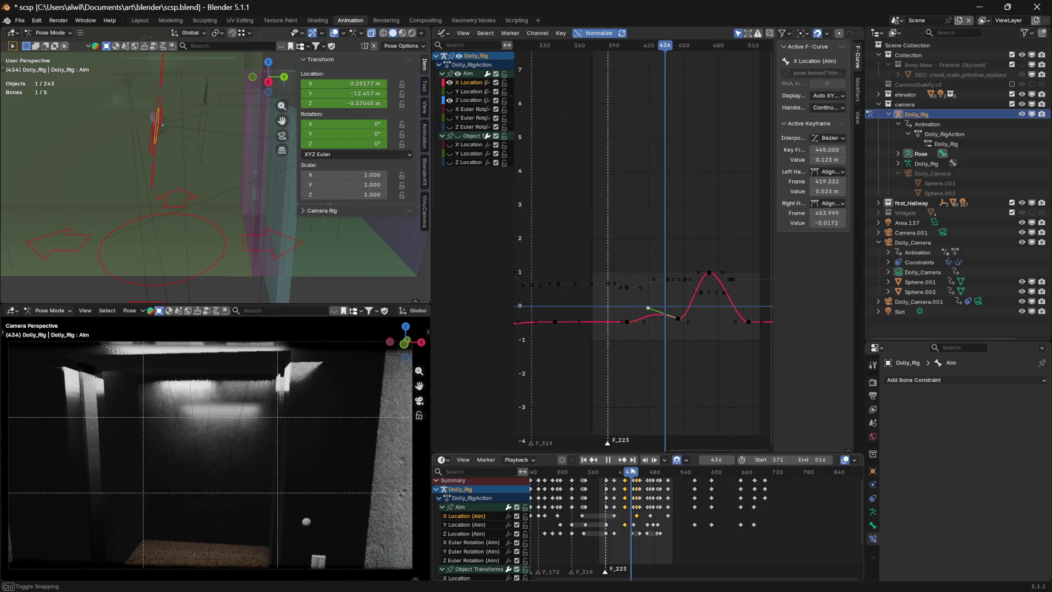
- Hide the Aim curves, select the other rig bones, and pick Root X Location's frame-394 key
left_click(459, 74)
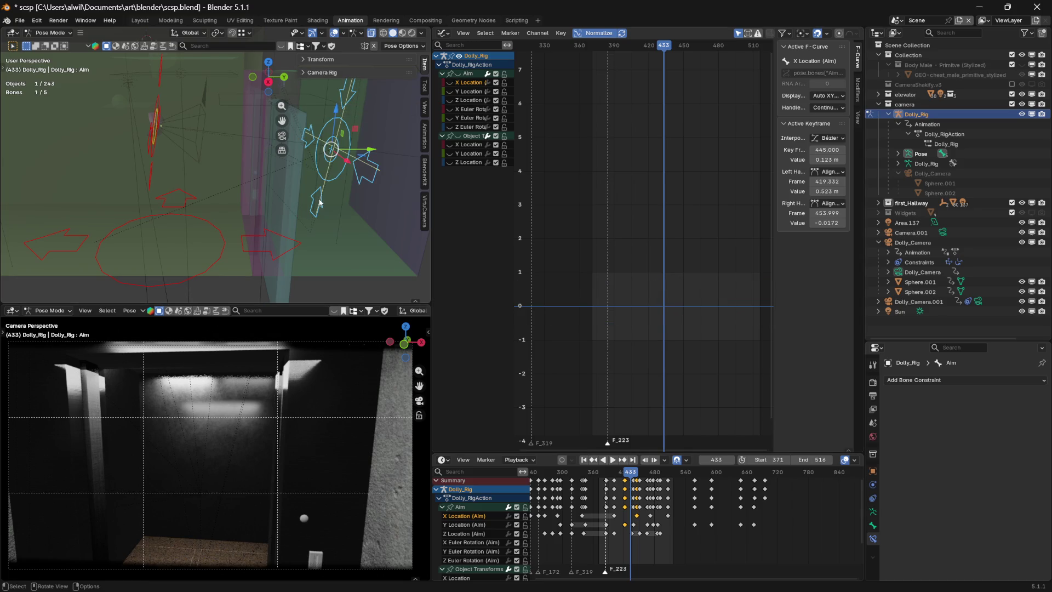
key("a")
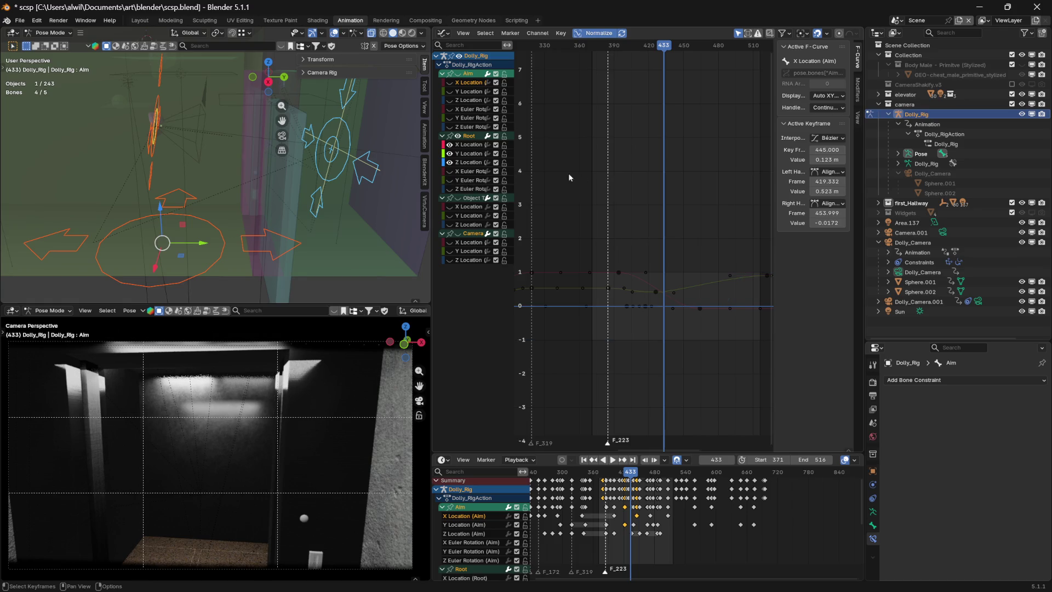
mouse_move(667, 51)
left_mouse_down()
mouse_move(615, 52)
mouse_move(683, 72)
mouse_move(646, 72)
mouse_move(679, 82)
mouse_move(604, 85)
mouse_move(673, 87)
mouse_move(637, 84)
left_mouse_up()
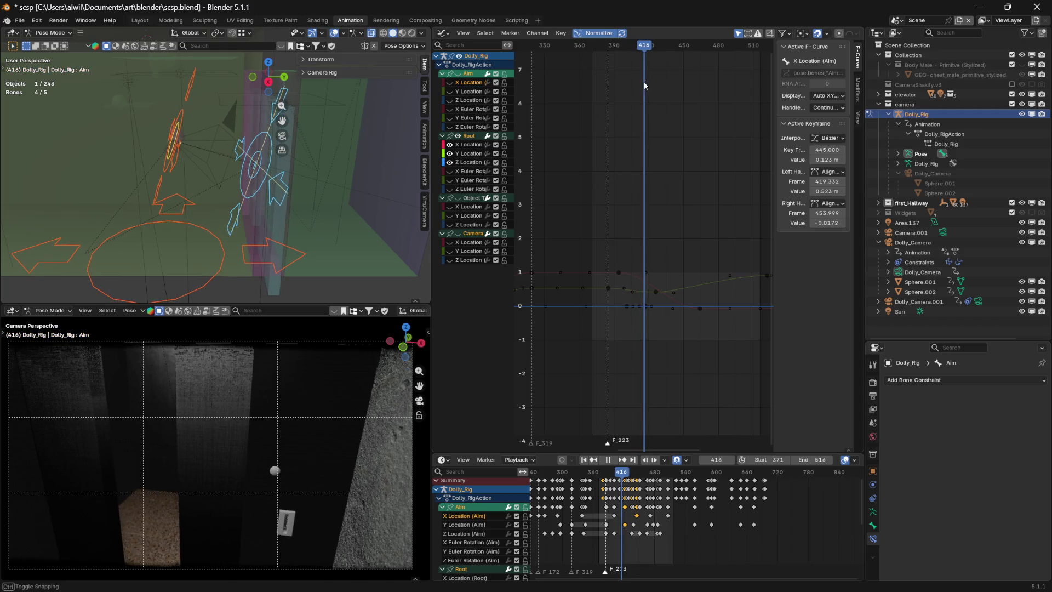
mouse_move(647, 85)
left_mouse_down()
mouse_move(676, 88)
mouse_move(661, 86)
left_mouse_up()
mouse_move(661, 47)
left_mouse_down()
mouse_move(628, 48)
mouse_move(671, 51)
mouse_move(628, 43)
mouse_move(672, 36)
mouse_move(642, 34)
mouse_move(663, 36)
mouse_move(643, 34)
mouse_move(650, 32)
left_mouse_up()
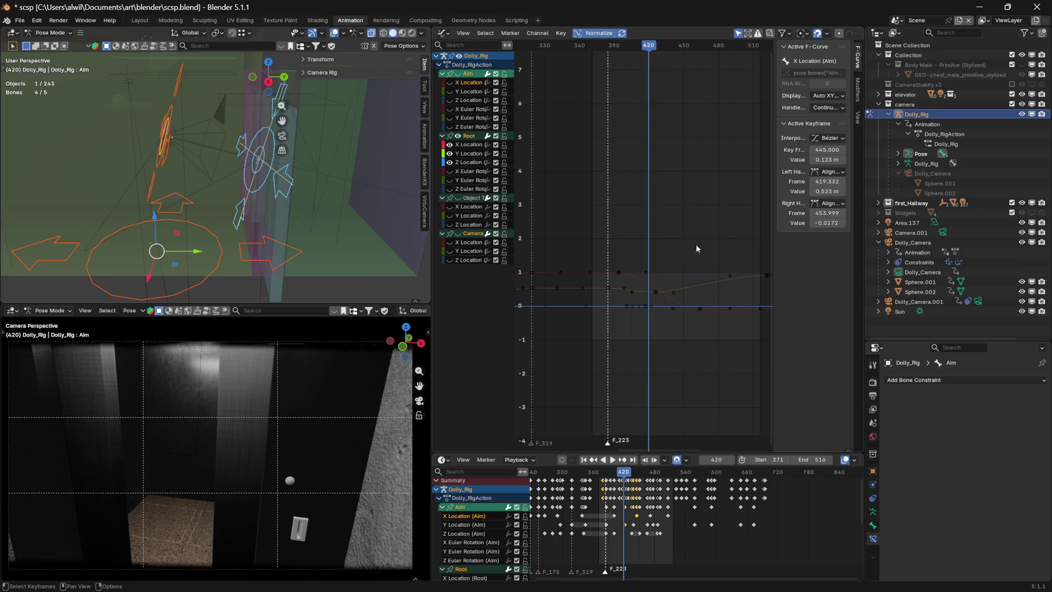
left_click(620, 273)
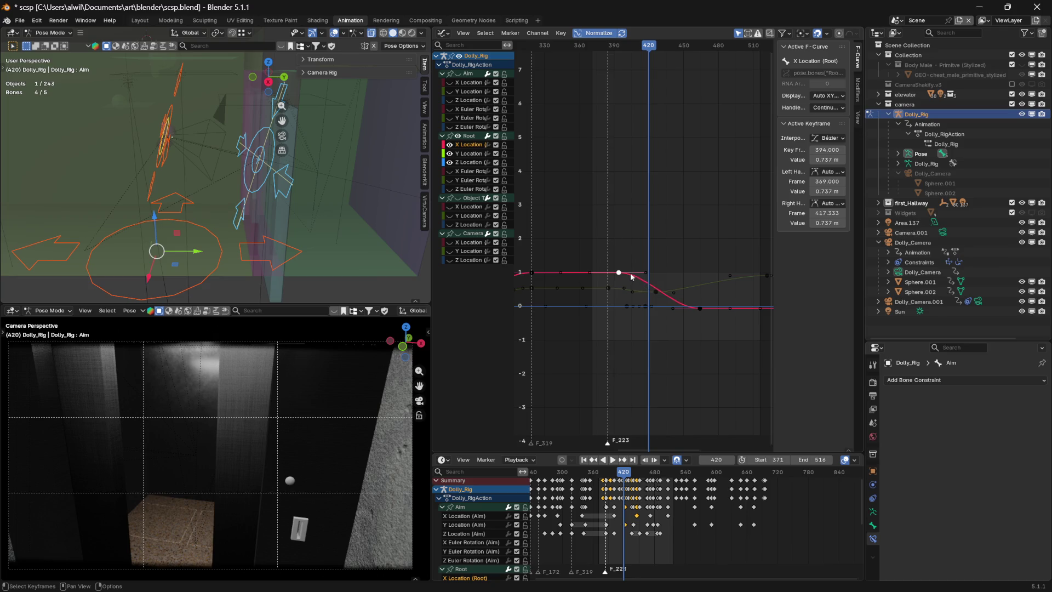
- Duplicate the selected Root X Location keys and shift the copies 26 frames later
left_click_drag(633, 277, 663, 284)
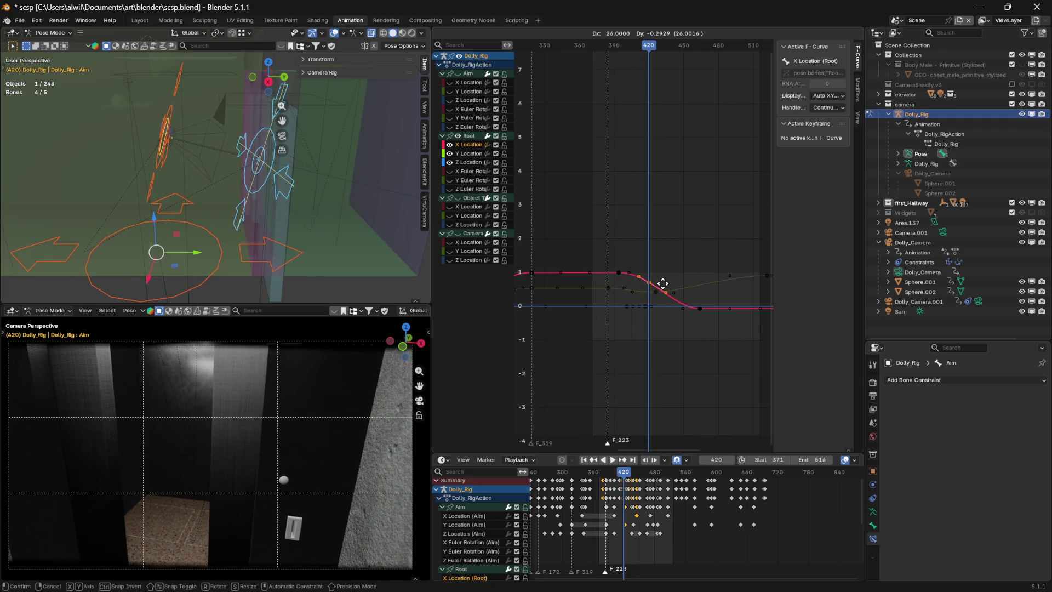
left_click(663, 283)
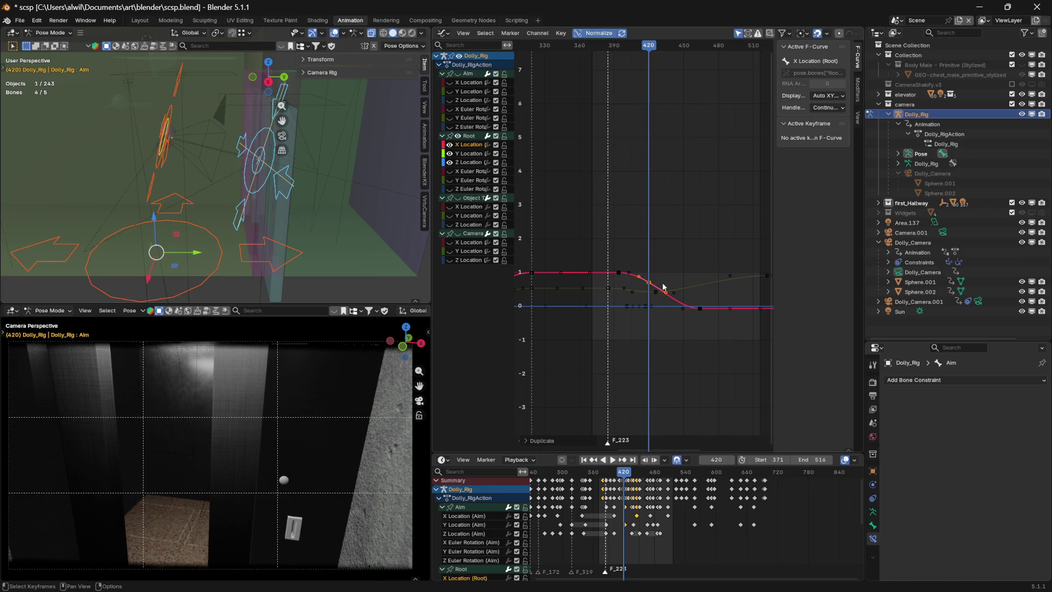
key("g")
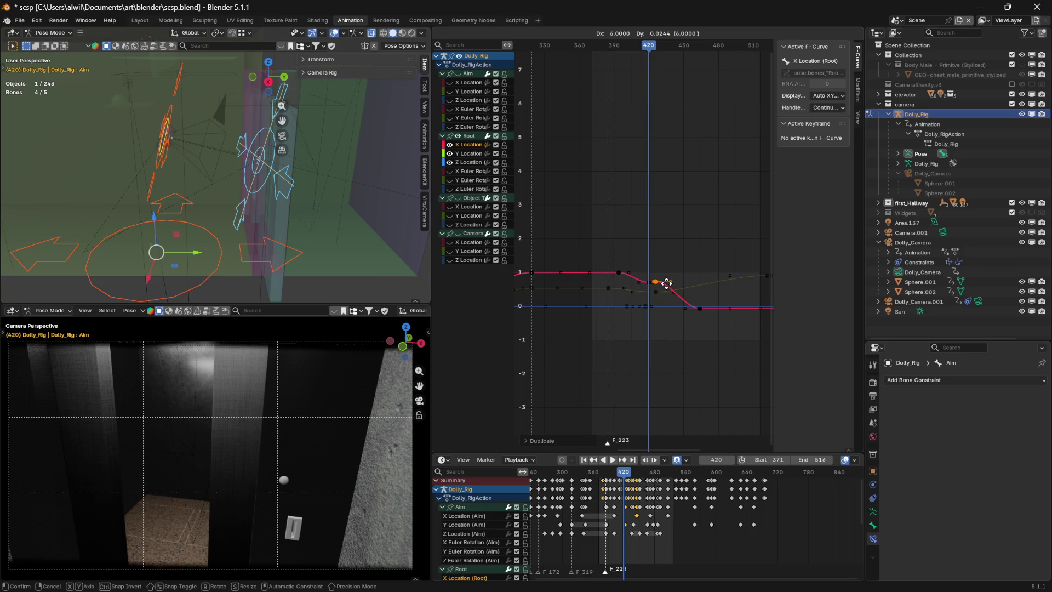
mouse_move(650, 49)
left_mouse_down()
mouse_move(616, 50)
mouse_move(674, 56)
mouse_move(605, 55)
mouse_move(699, 57)
left_mouse_up()
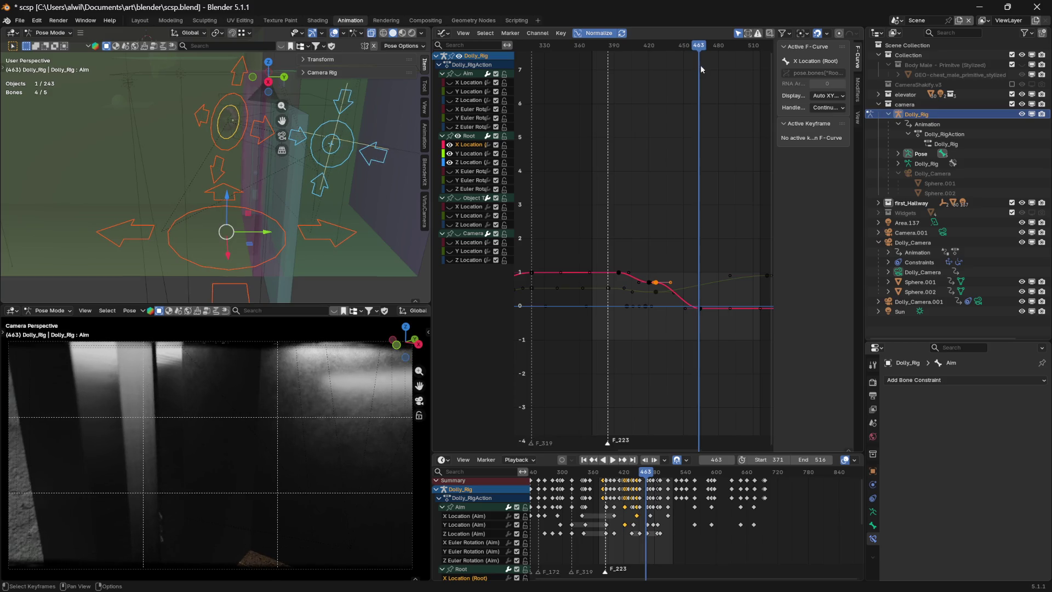
- Move the X Location key at frame 464 to frame 449, constrained to timing
left_click(702, 309)
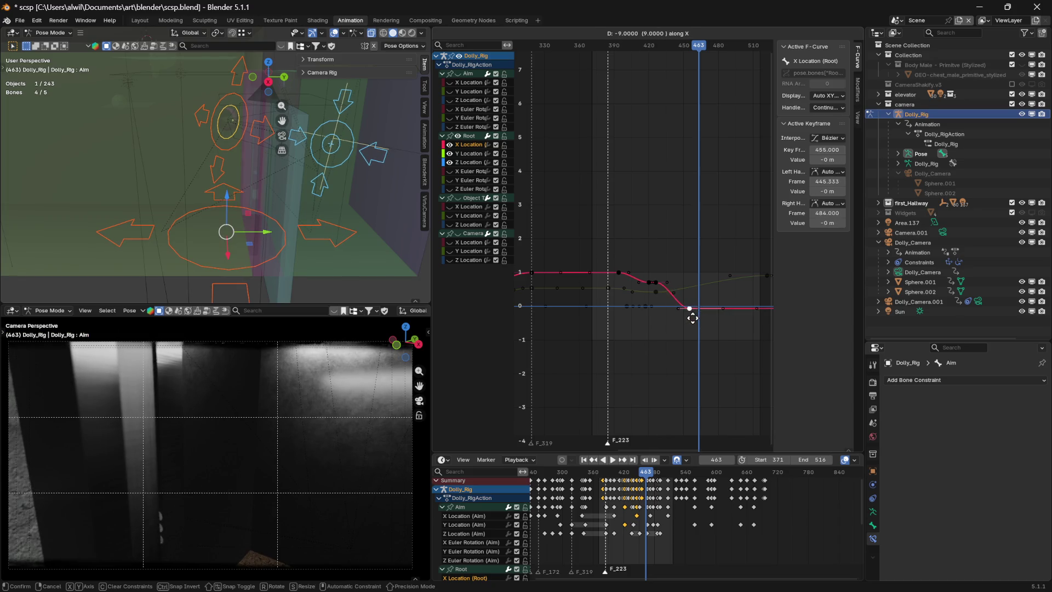
right_click(696, 318)
mouse_move(690, 51)
left_mouse_down()
mouse_move(608, 50)
mouse_move(684, 53)
left_mouse_up()
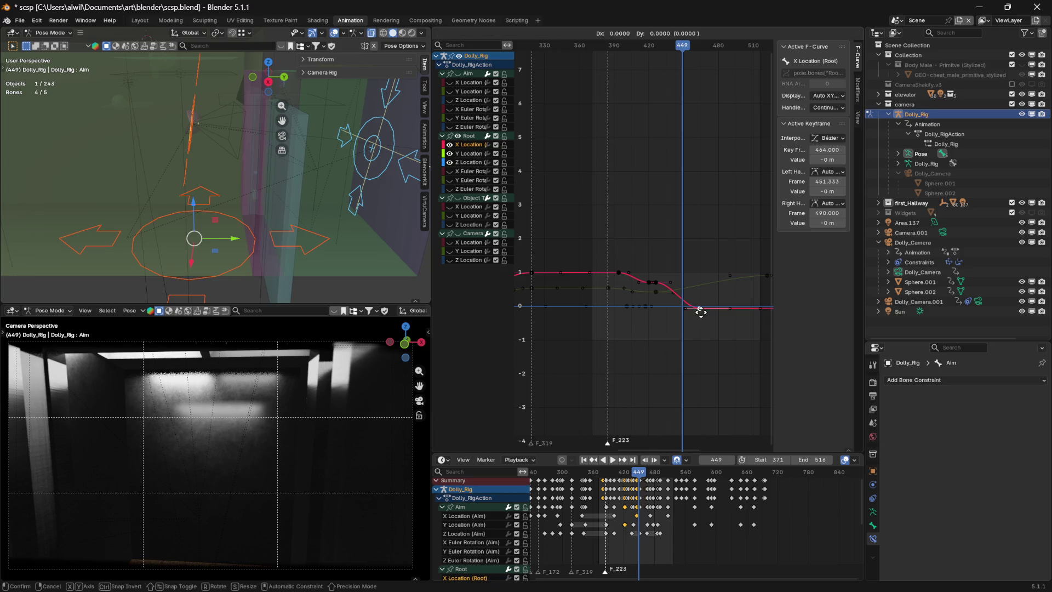
key("x")
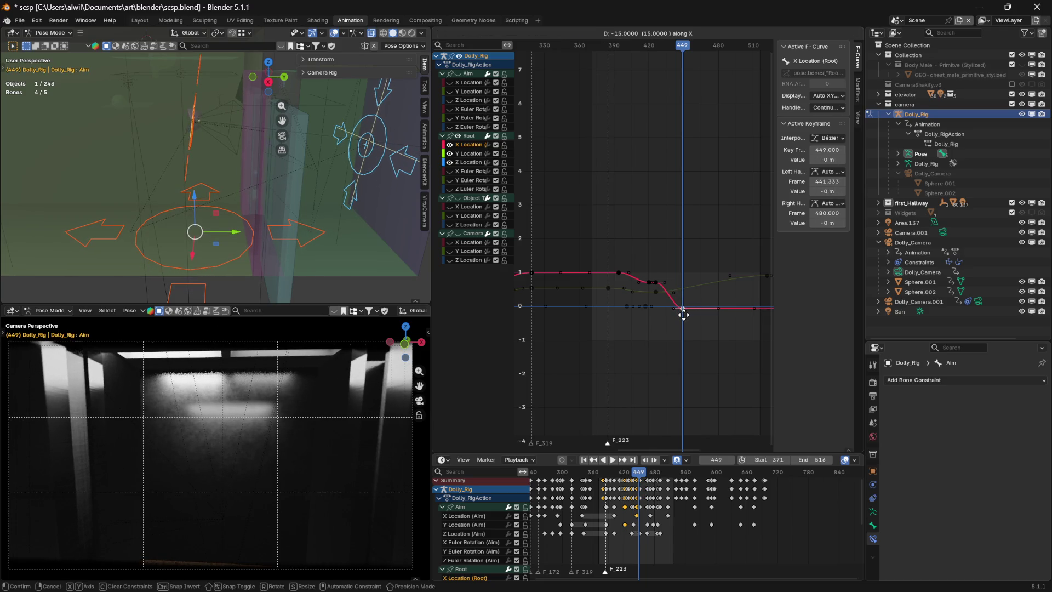
left_click(683, 314)
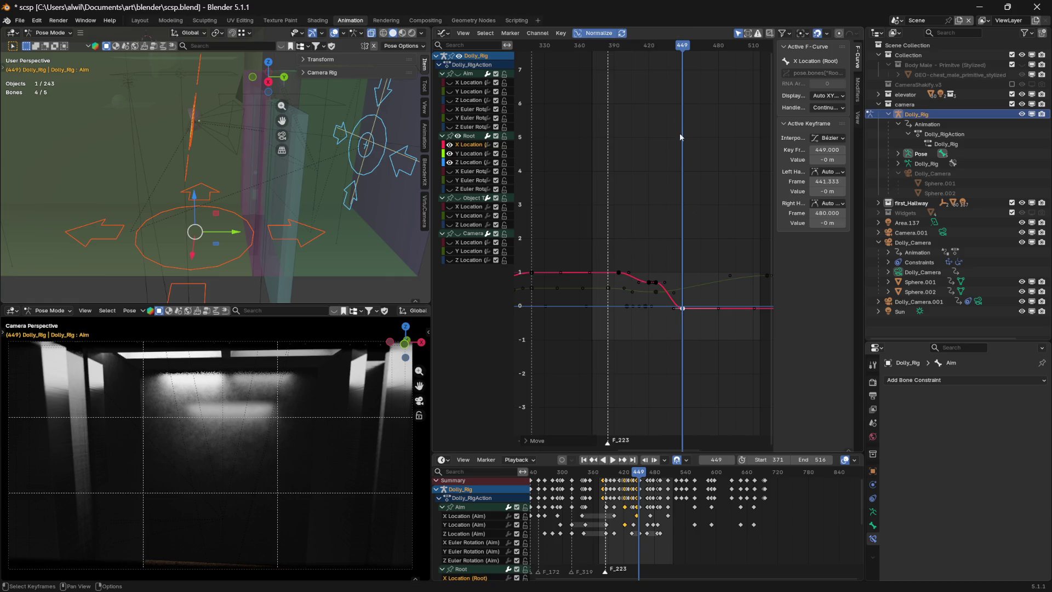
- Replay the retimed camera move from the range start, checking around frame 444
key("shift+Left")
key("space")
mouse_move(645, 49)
left_mouse_down()
mouse_move(678, 61)
mouse_move(704, 95)
mouse_move(726, 95)
mouse_move(636, 75)
mouse_move(585, 86)
left_mouse_up()
key("space")
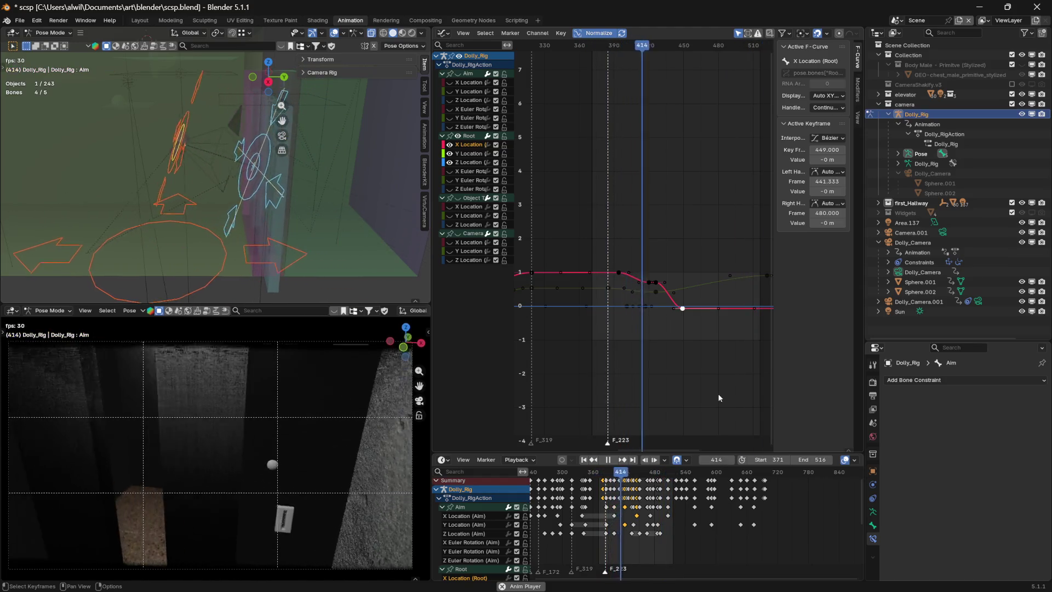
key("space")
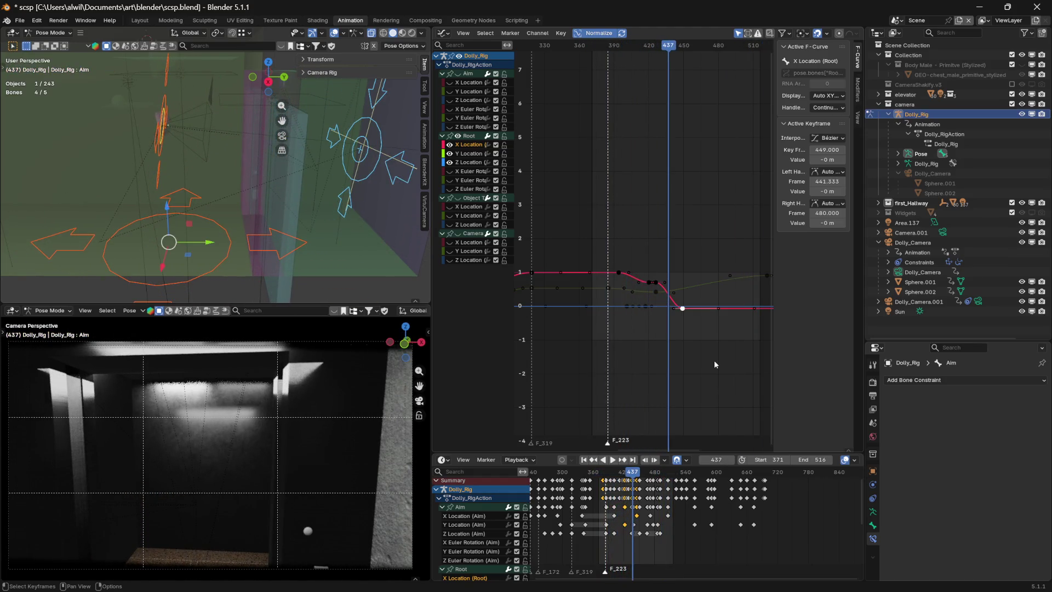
left_click_drag(668, 46, 665, 49)
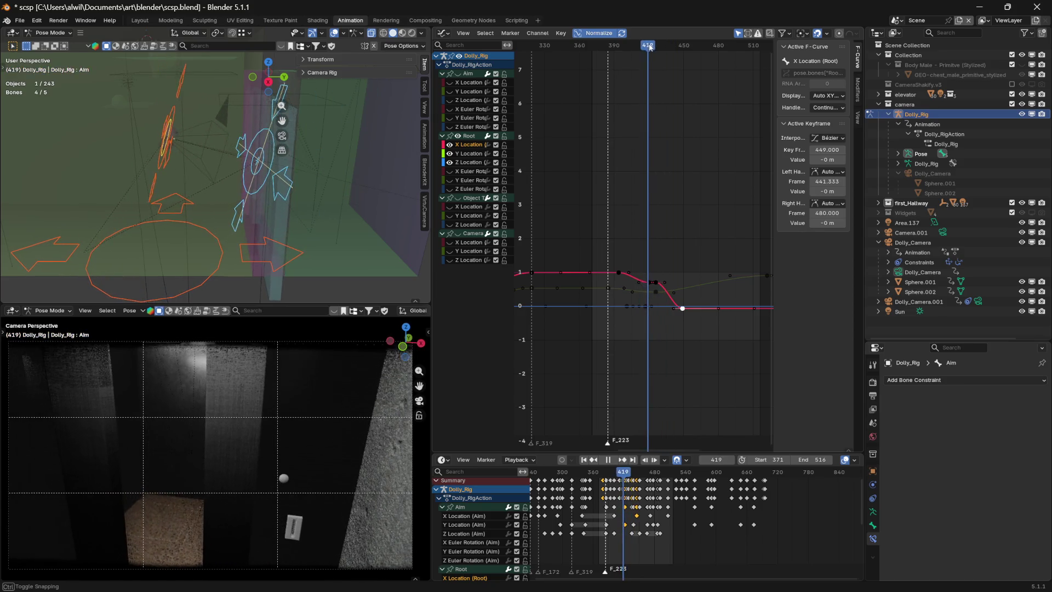
left_click_drag(662, 49, 667, 48)
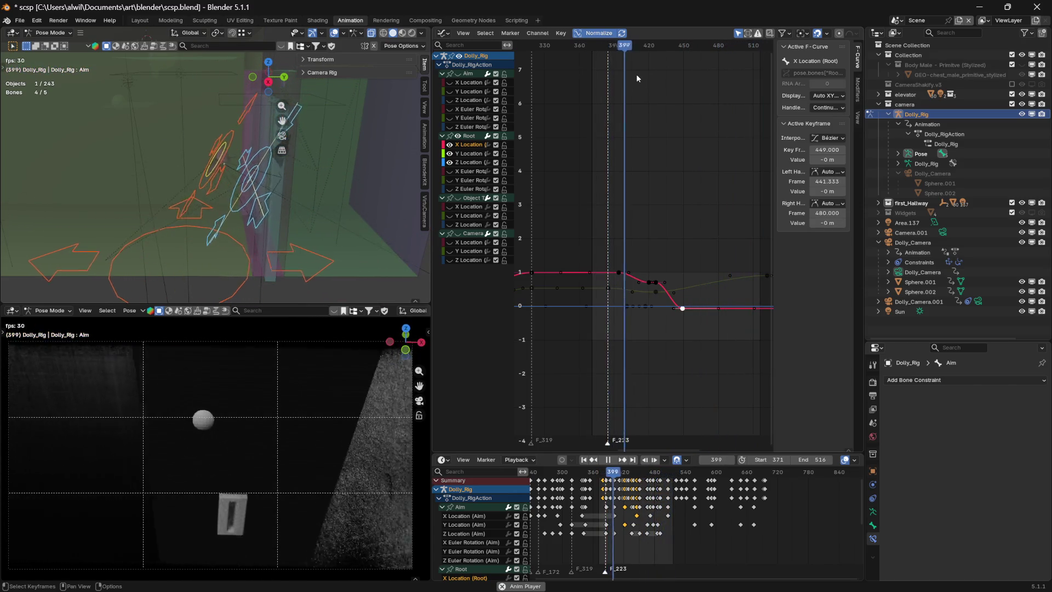
key("space")
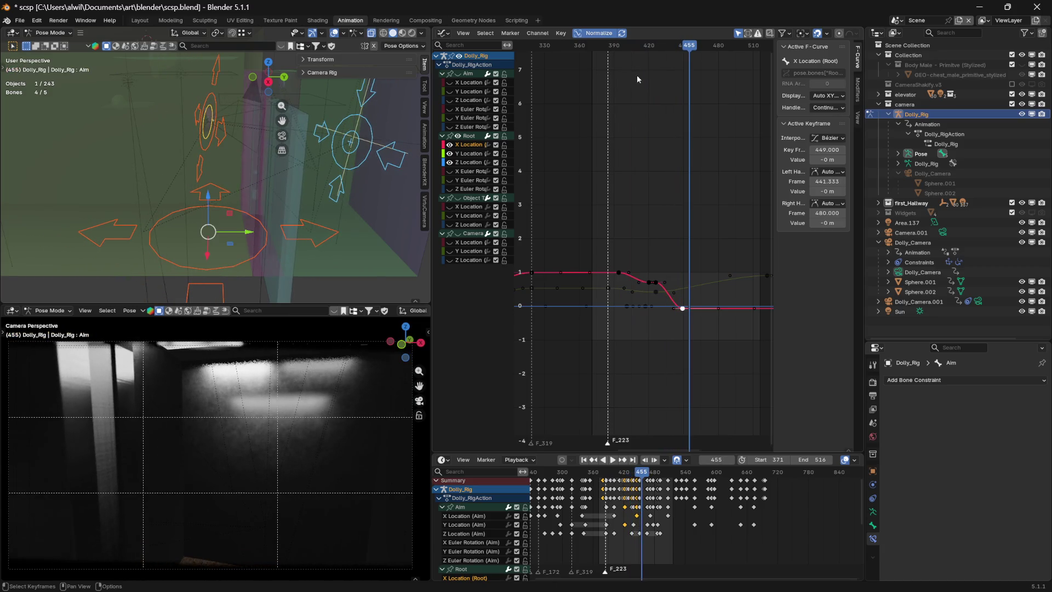
middle_click_drag(725, 363, 631, 363)
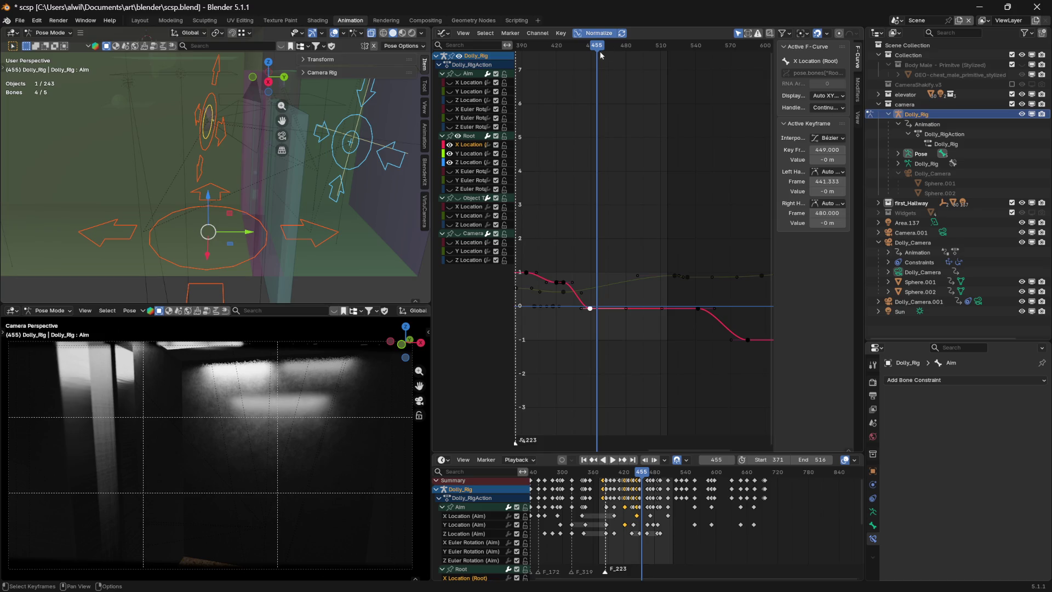
mouse_move(602, 51)
left_mouse_down()
mouse_move(568, 51)
mouse_move(646, 51)
mouse_move(564, 47)
mouse_move(590, 46)
left_mouse_up()
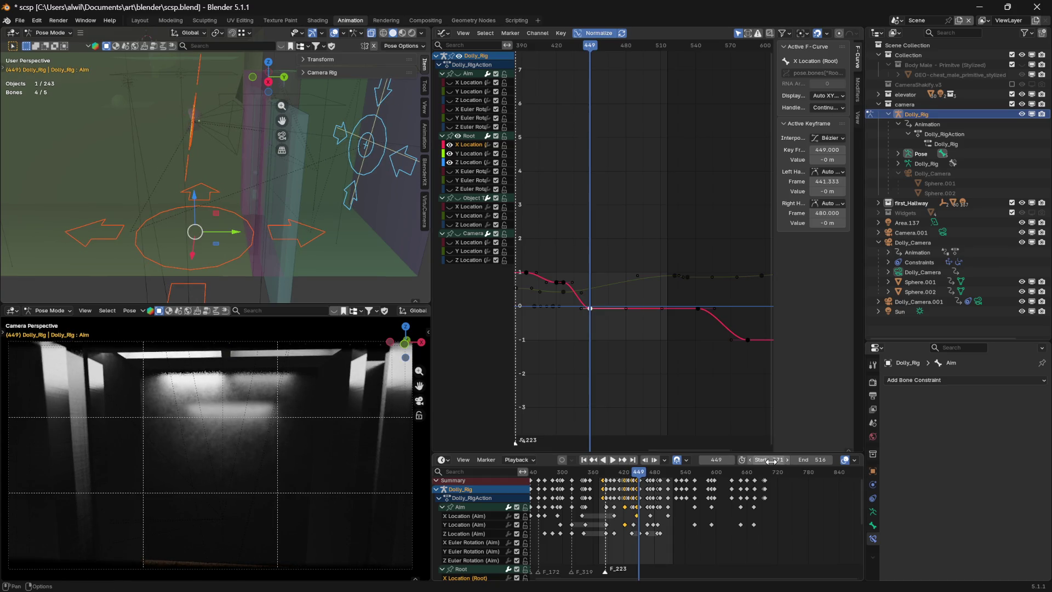
left_click_drag(778, 460, 795, 460)
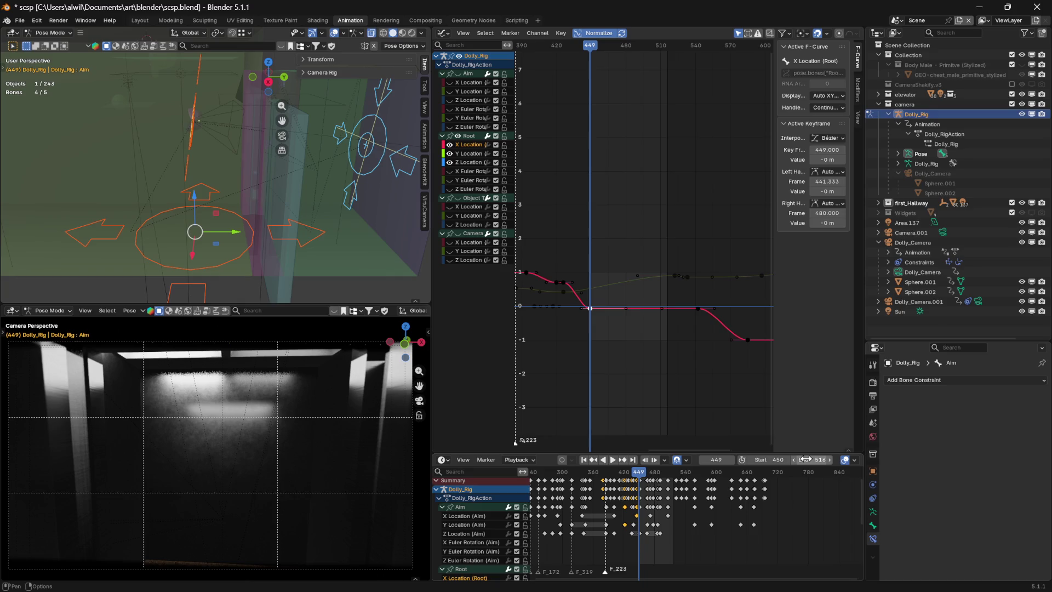
- Replay the shortened range, then scrub back to frame 443 while orbiting around the rig
key("space")
key("space")
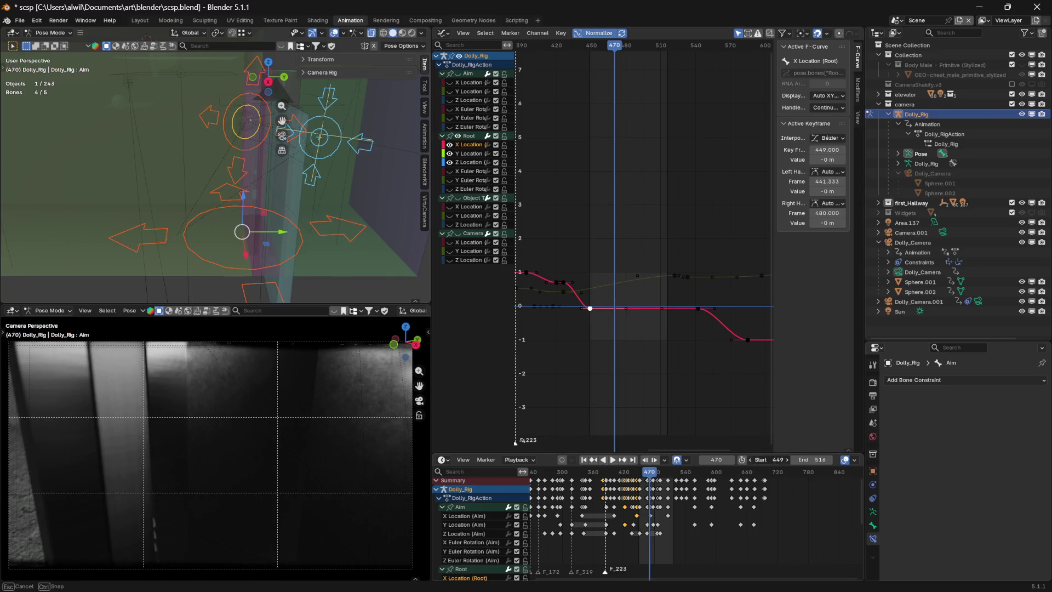
key("space")
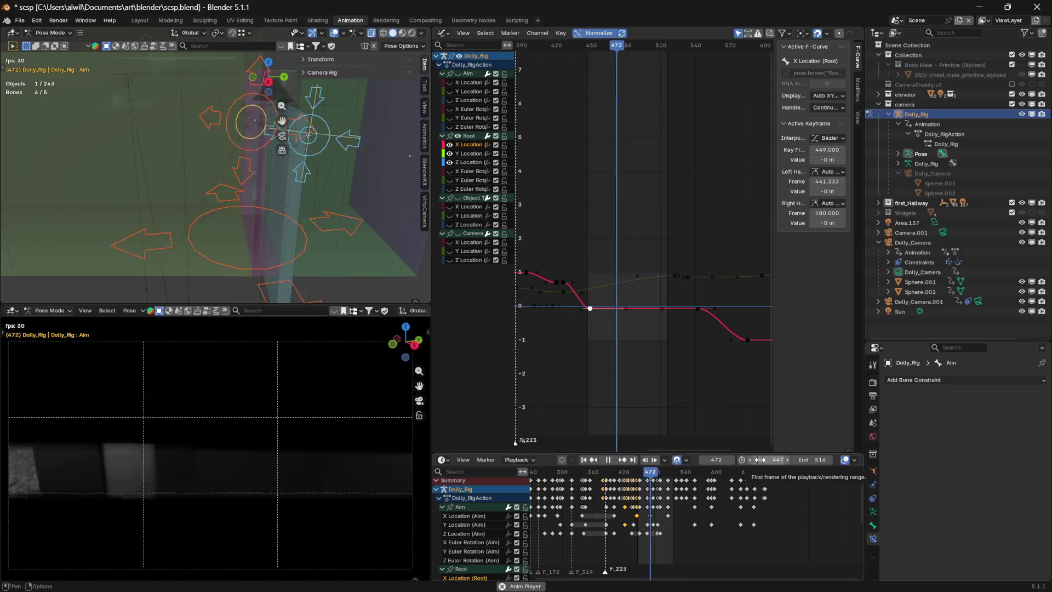
key("space")
mouse_move(640, 45)
left_mouse_down()
mouse_move(561, 54)
mouse_move(592, 60)
left_mouse_up()
mouse_move(383, 236)
middle_mouse_down()
mouse_move(329, 252)
mouse_move(359, 244)
mouse_move(294, 229)
mouse_move(288, 242)
mouse_move(312, 252)
middle_mouse_up()
mouse_move(587, 49)
left_mouse_down()
mouse_move(604, 48)
mouse_move(583, 47)
left_mouse_up()
mouse_move(383, 187)
middle_mouse_down()
mouse_move(359, 167)
mouse_move(369, 159)
middle_mouse_up()
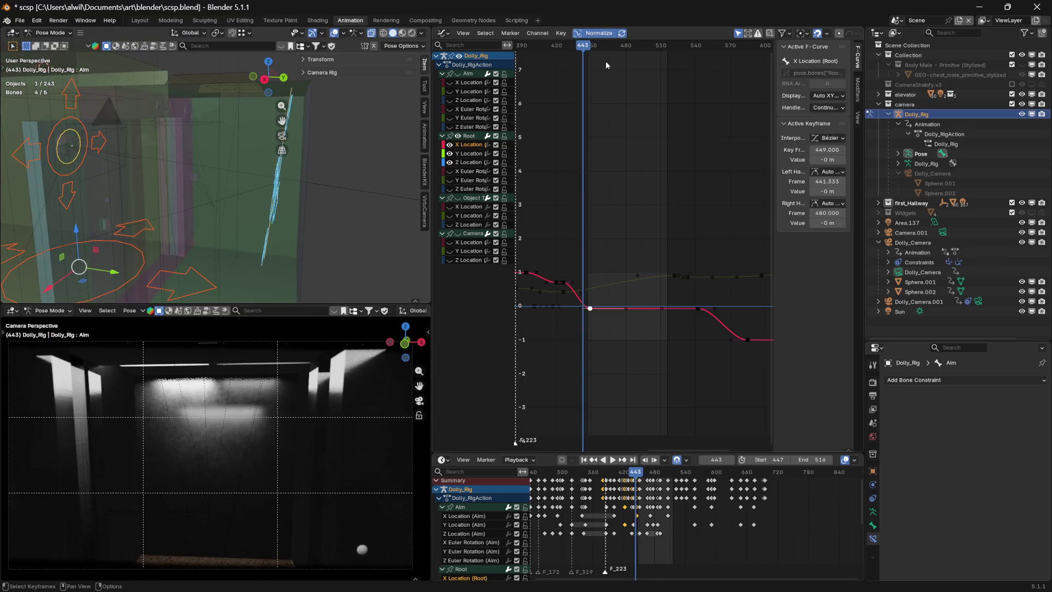
- Select the Aim Y Location key at frame 439 and drop its value to -13 m
key("Right")
key("Right")
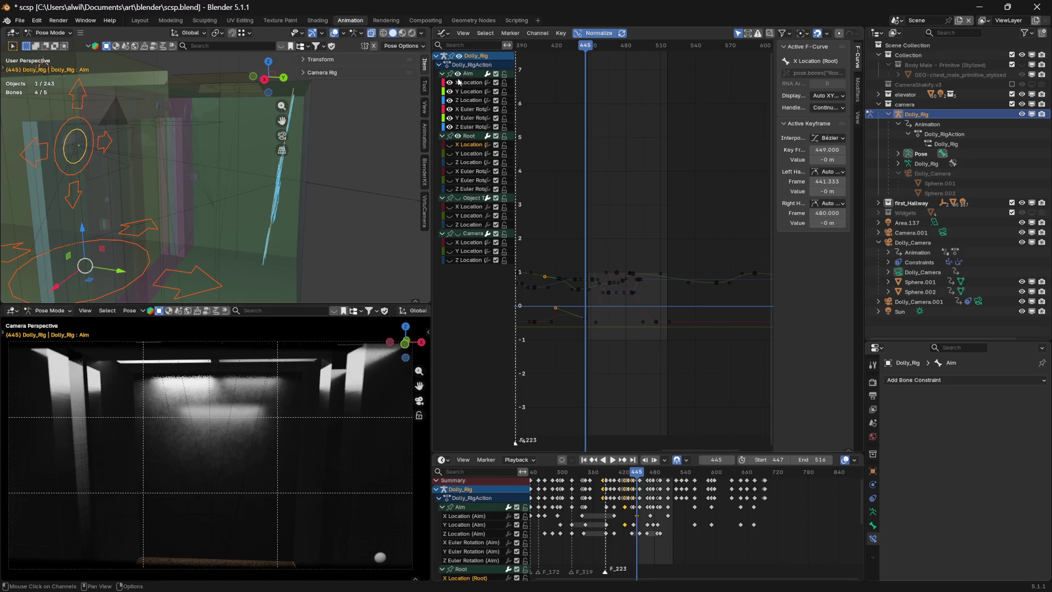
left_click(450, 118)
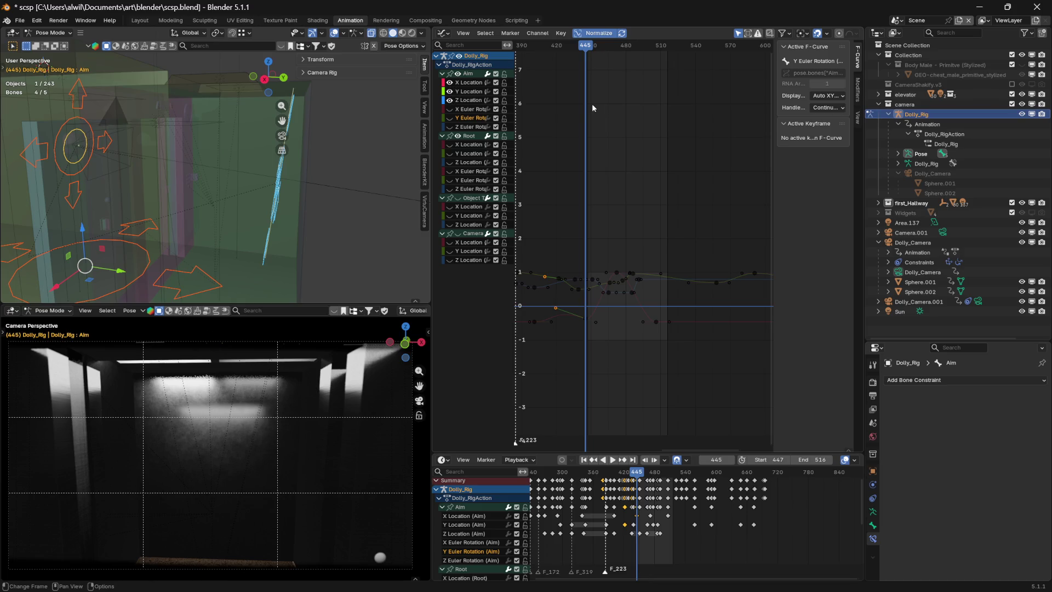
mouse_move(585, 49)
left_mouse_down()
mouse_move(564, 48)
mouse_move(579, 44)
left_mouse_up()
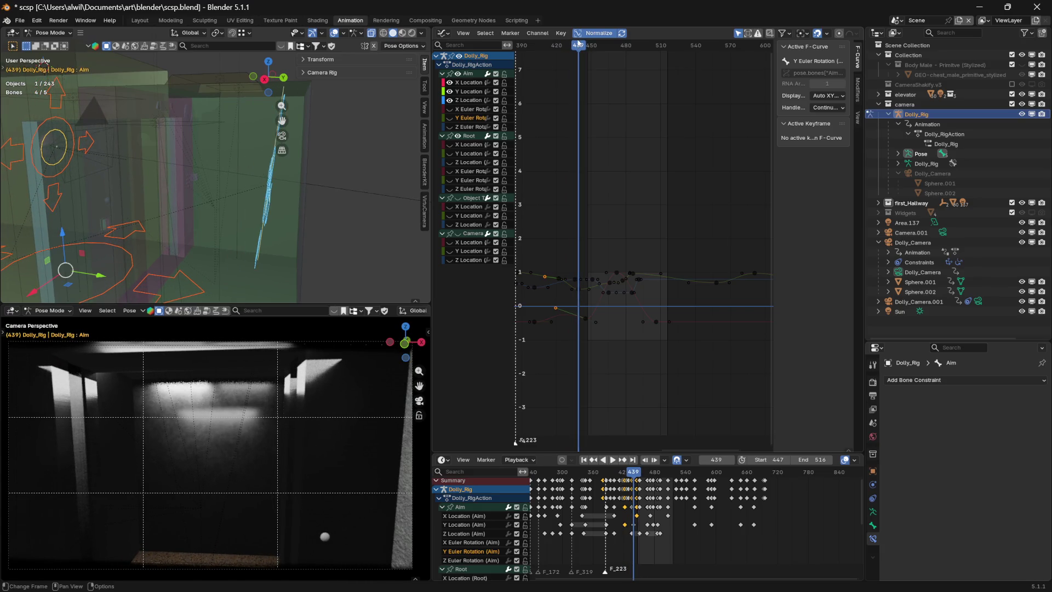
left_click(579, 290)
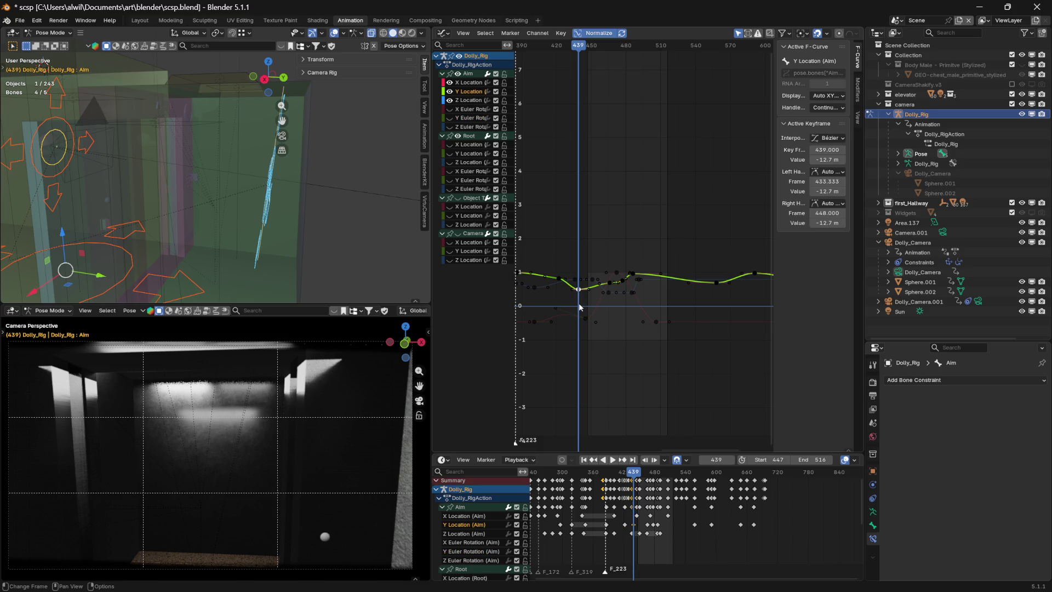
key("g")
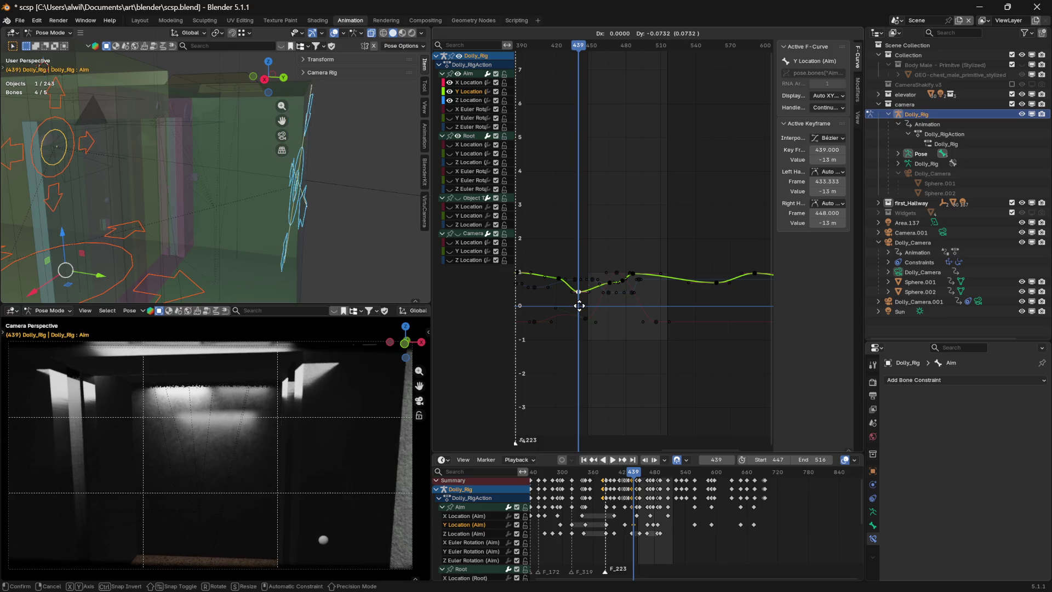
left_click(579, 305)
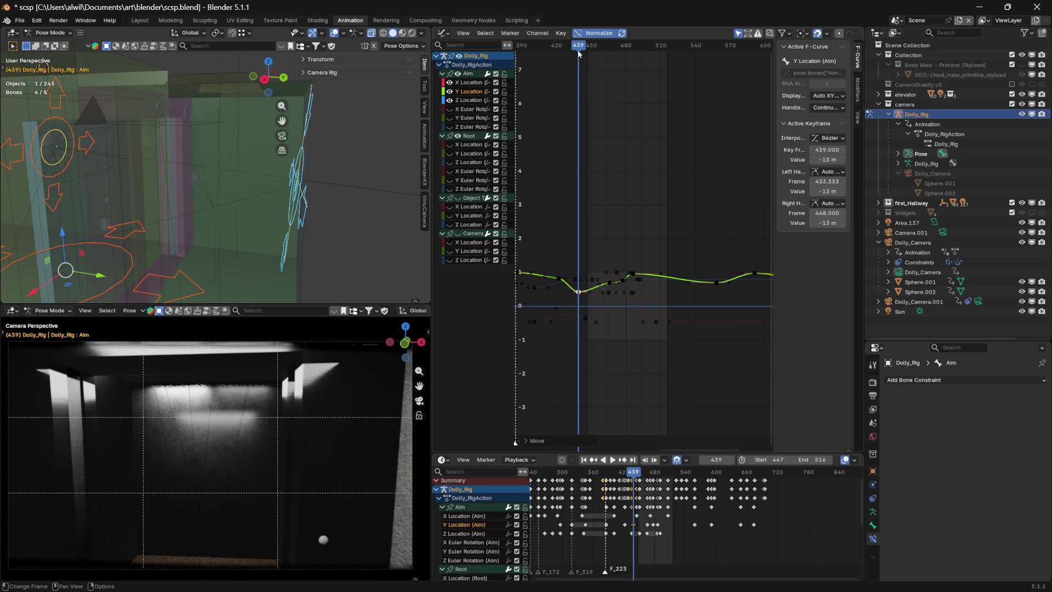
- Scrub forward to frame 462, orbiting the 3D view to a more top-down angle
left_click_drag(579, 51, 591, 50)
middle_click_drag(367, 215, 351, 217)
left_click_drag(594, 50, 607, 51)
middle_click_drag(370, 160, 292, 155)
mouse_move(613, 51)
left_mouse_down()
mouse_move(592, 51)
mouse_move(619, 50)
mouse_move(605, 51)
left_mouse_up()
mouse_move(345, 213)
middle_mouse_down()
mouse_move(367, 246)
mouse_move(382, 233)
middle_mouse_up()
key("space")
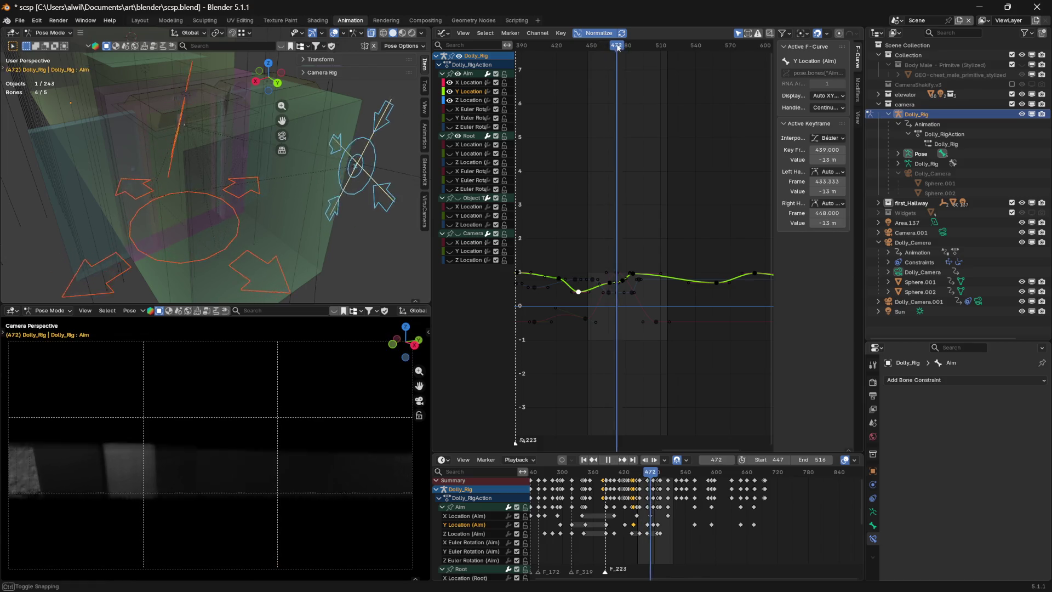
left_click(620, 46)
left_click_drag(620, 46, 617, 46)
left_click(617, 273)
left_click(617, 273)
left_click_drag(623, 278, 619, 283)
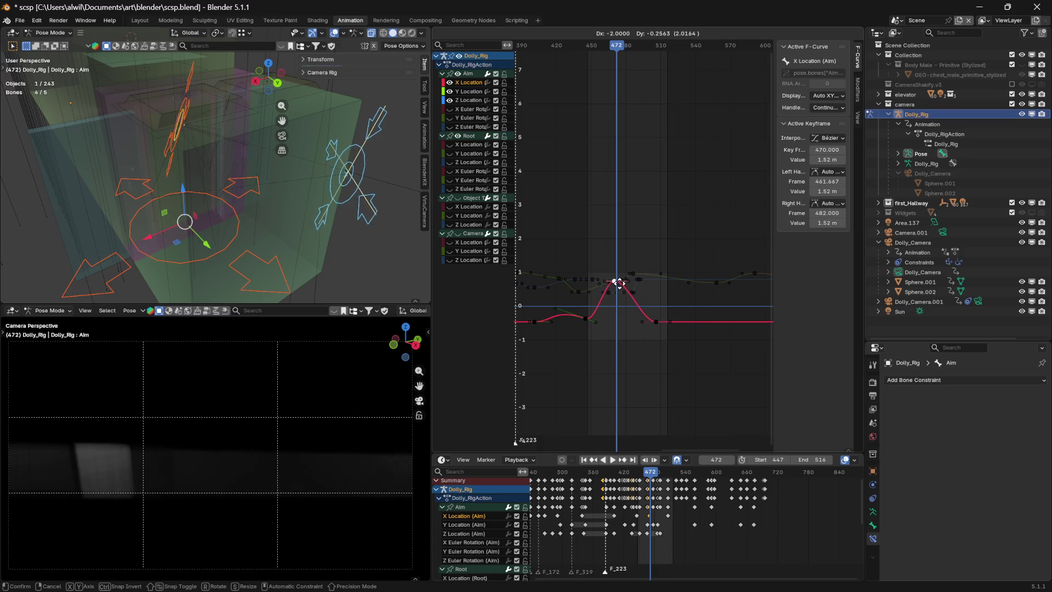
key("Escape")
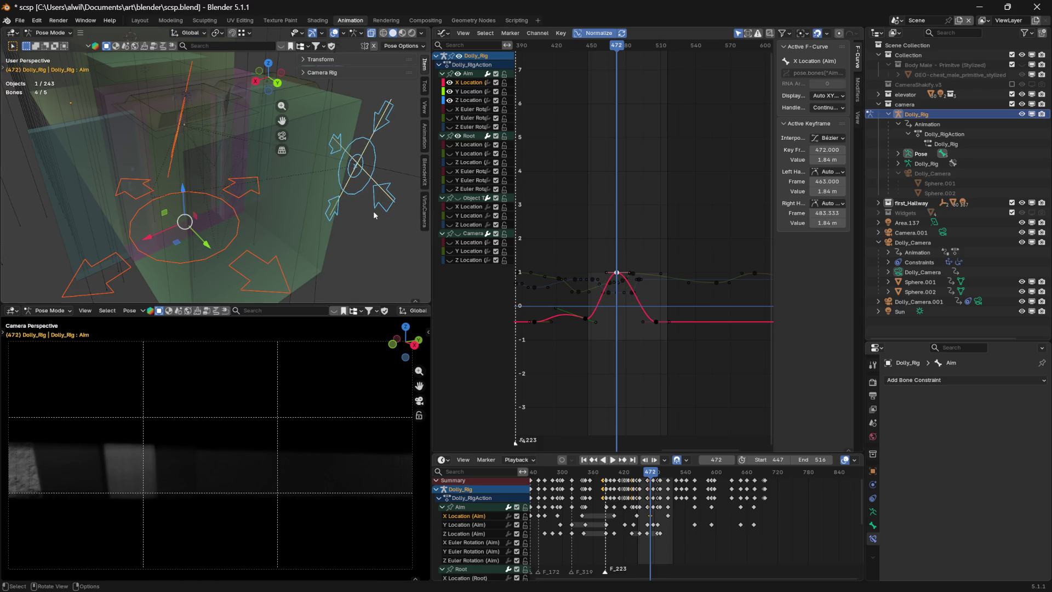
middle_click_drag(374, 215, 341, 206)
left_click_drag(603, 49, 608, 53)
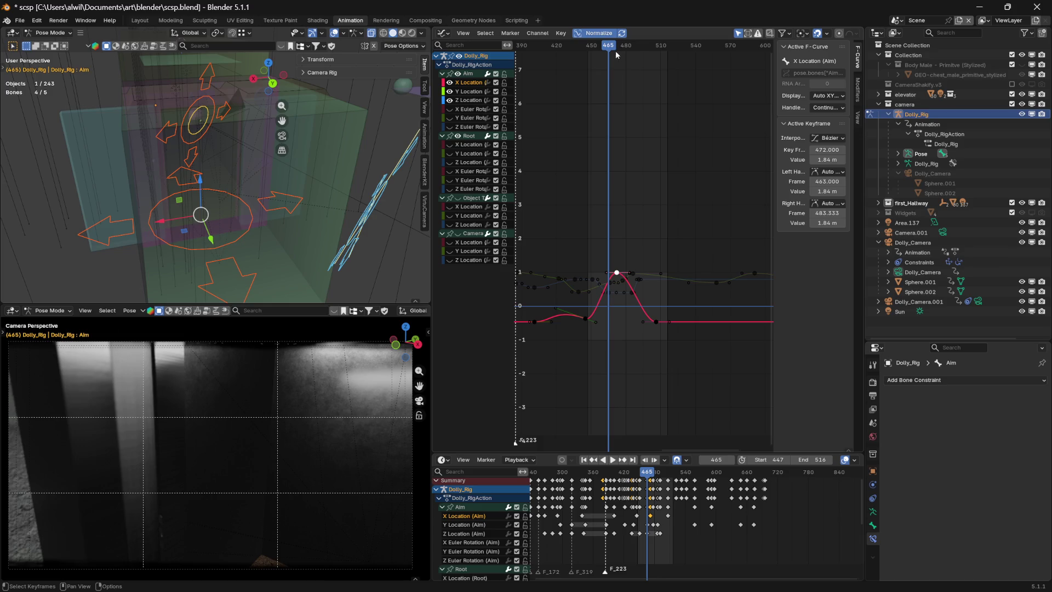
left_click(612, 293)
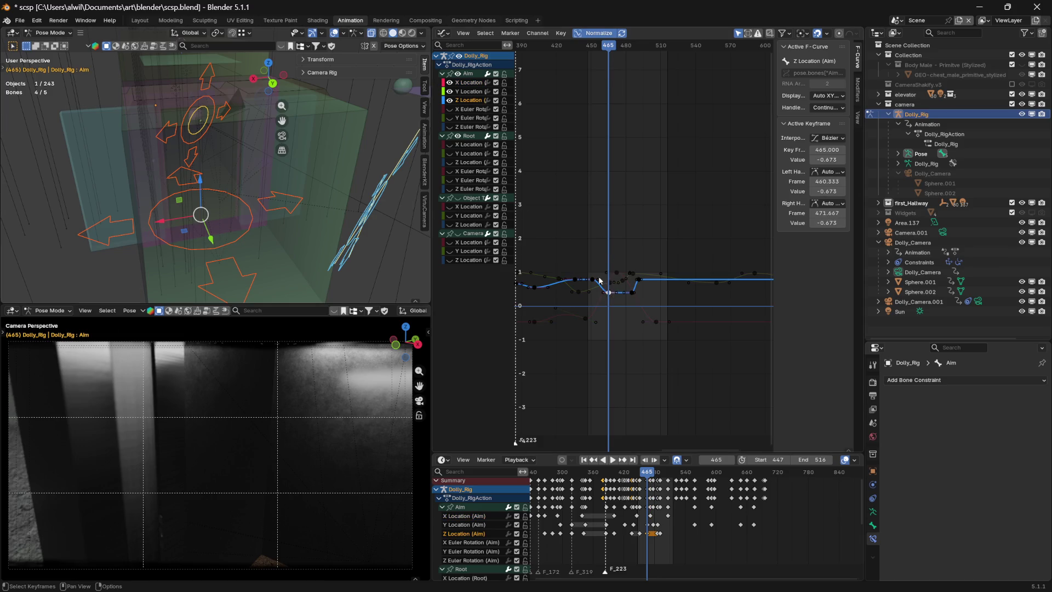
left_click(611, 283)
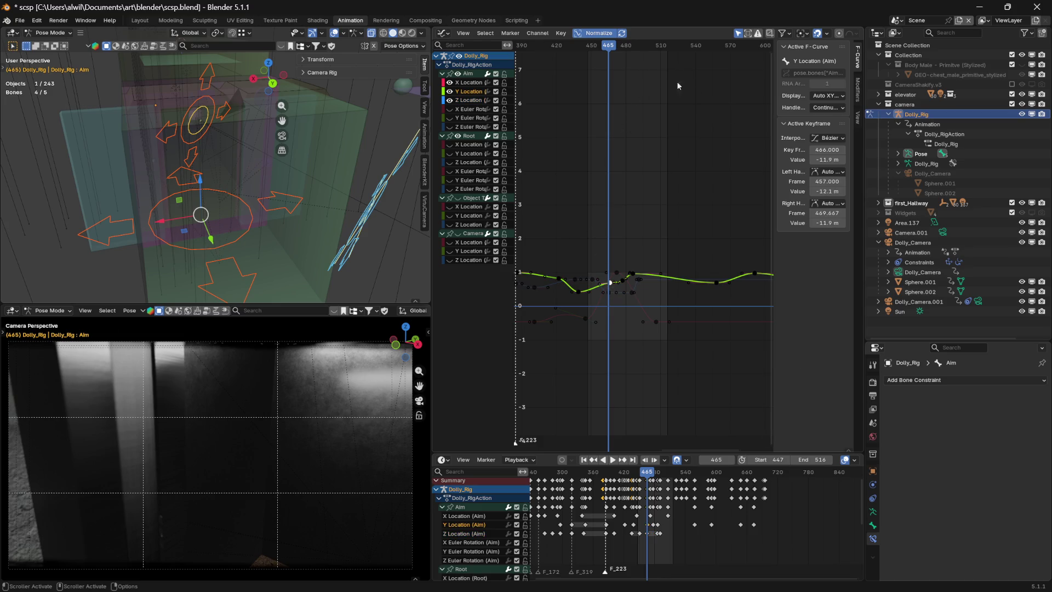
left_click(611, 49)
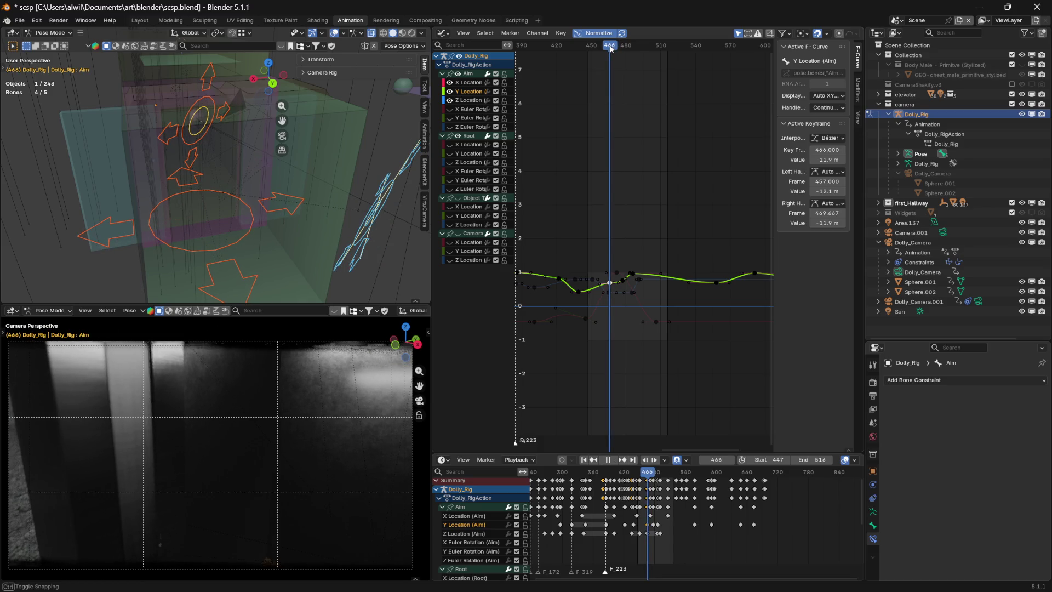
mouse_move(373, 161)
middle_mouse_down()
mouse_move(320, 175)
mouse_move(360, 187)
mouse_move(277, 205)
mouse_move(290, 207)
mouse_move(323, 144)
mouse_move(287, 164)
mouse_move(307, 164)
middle_mouse_up()
key("Left")
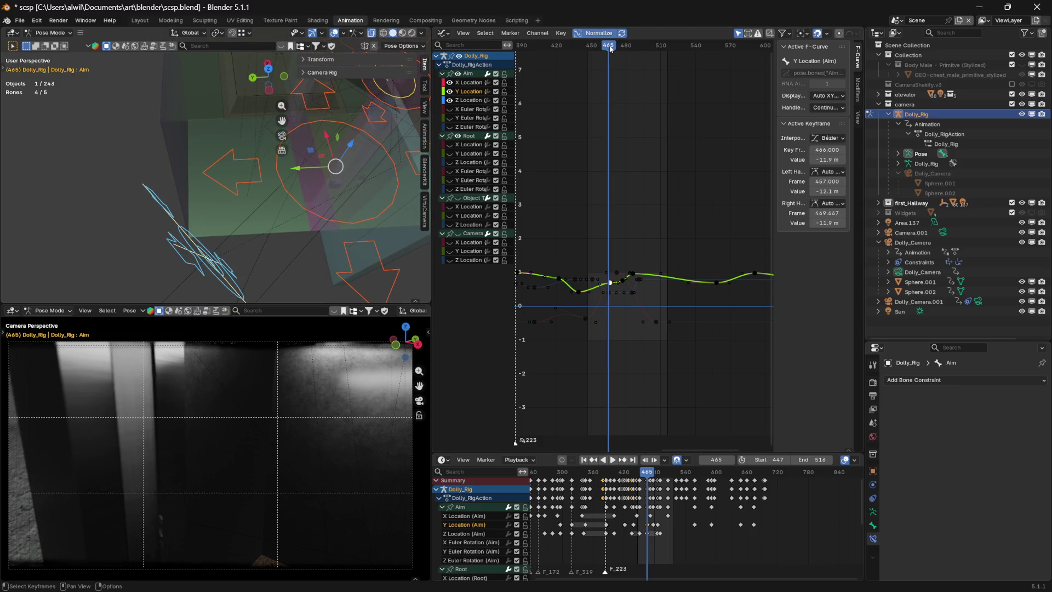
mouse_move(610, 48)
left_mouse_down()
mouse_move(600, 47)
mouse_move(615, 57)
mouse_move(583, 57)
mouse_move(636, 60)
mouse_move(580, 54)
mouse_move(602, 53)
left_mouse_up()
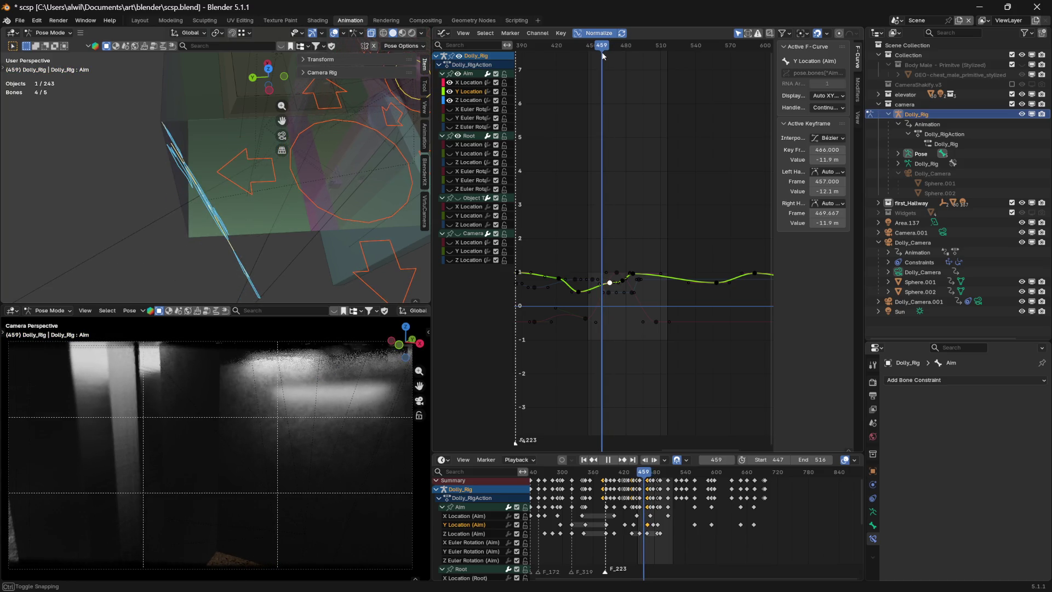
key("g")
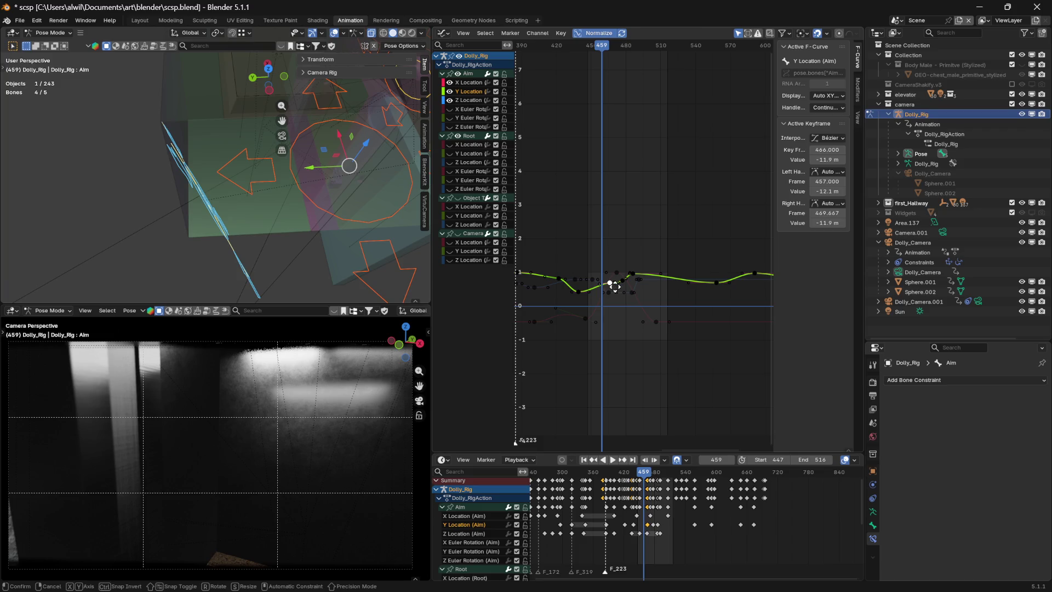
key("Escape")
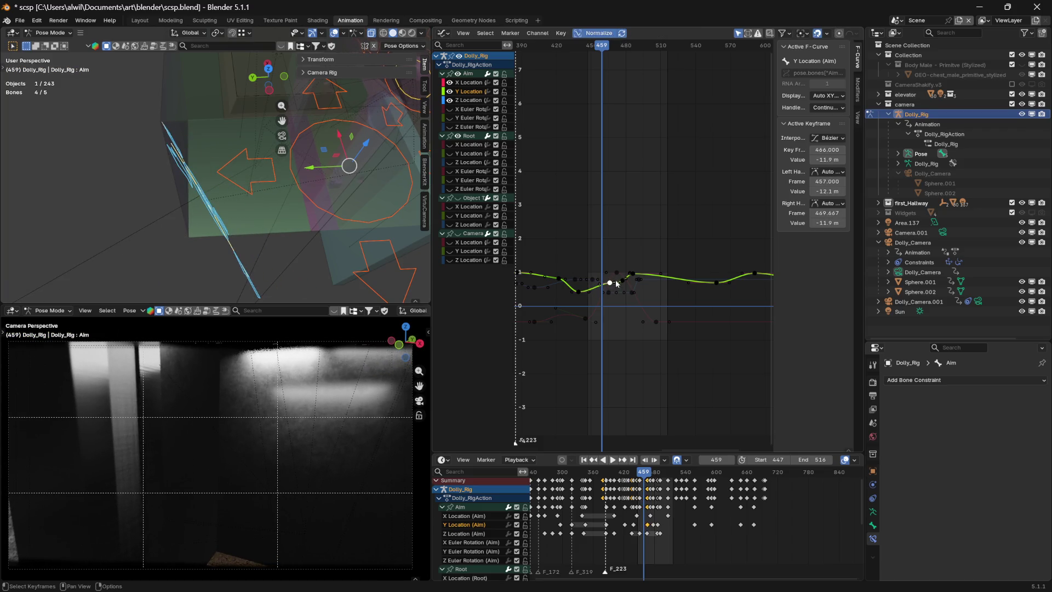
left_click_drag(601, 47, 608, 50)
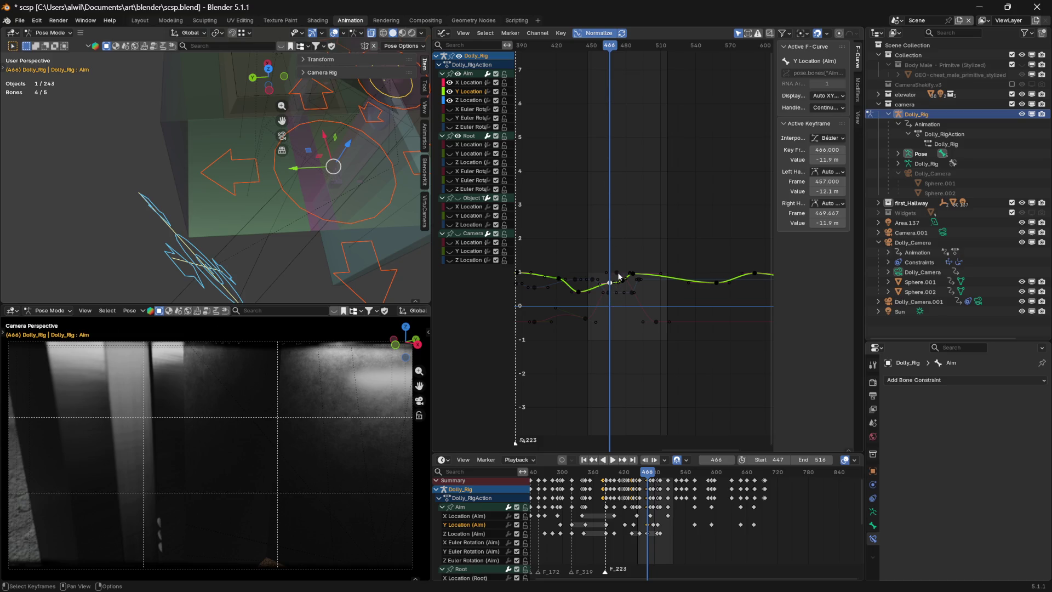
left_click_drag(617, 50, 609, 52)
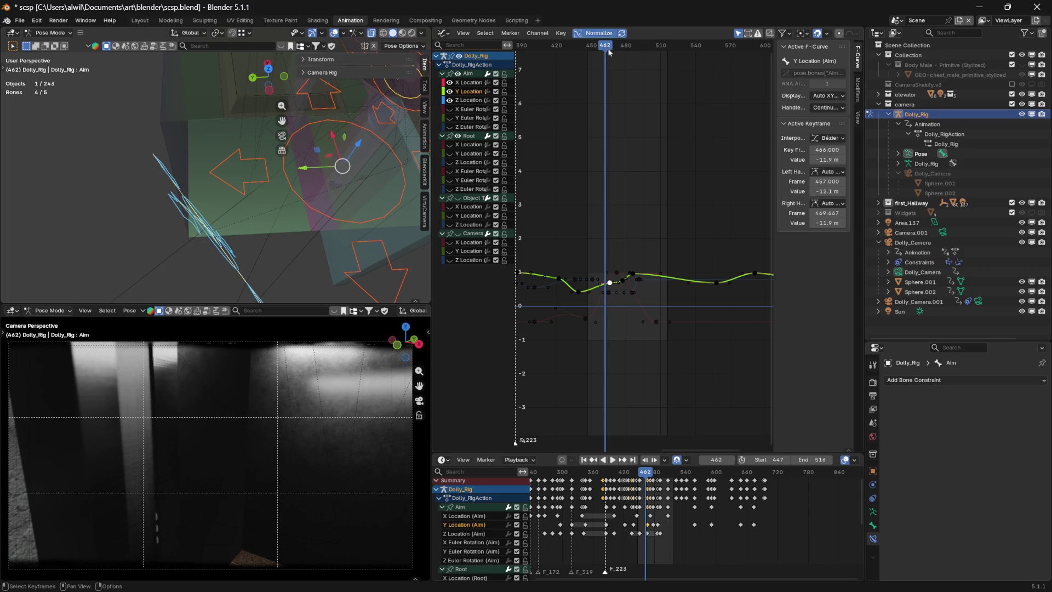
left_click(617, 274)
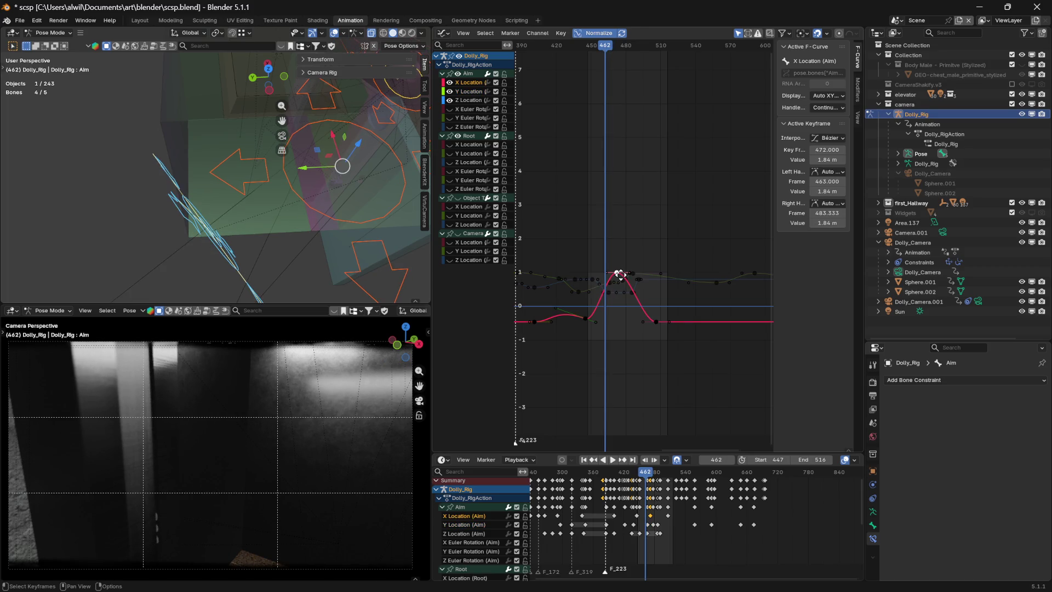
- Slide the Aim X Location peak key to frame 485 on time only, then scrub to preview it
key("g")
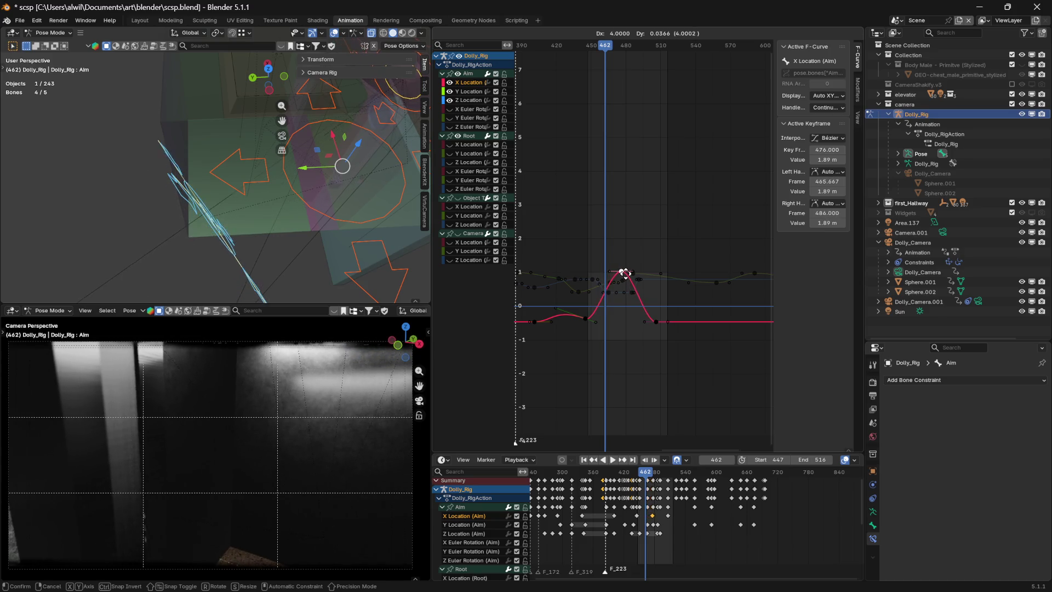
key("x")
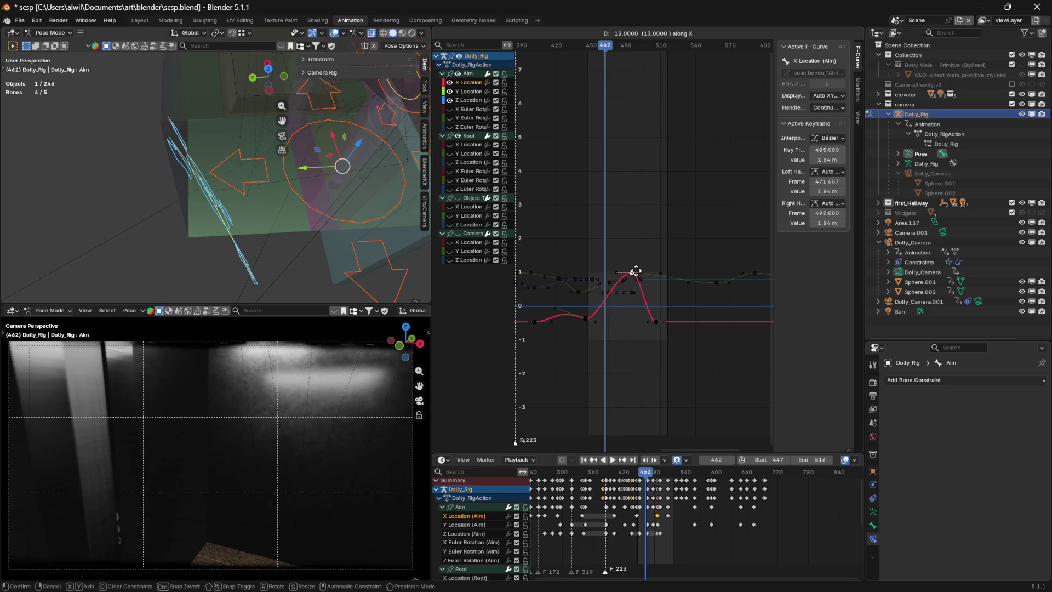
left_click(638, 274)
mouse_move(605, 52)
left_mouse_down()
mouse_move(568, 52)
mouse_move(626, 58)
mouse_move(581, 54)
mouse_move(610, 54)
left_mouse_up()
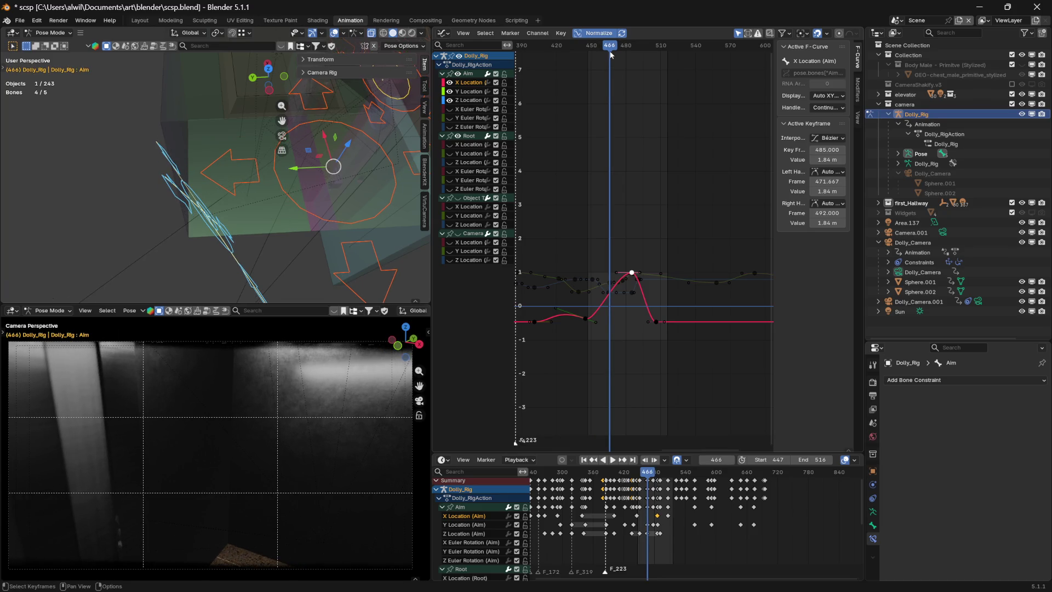
left_click(611, 284)
- Leave the frame-466 Aim Y Location key in place by cancelling its move, and orbit the rig
key("g")
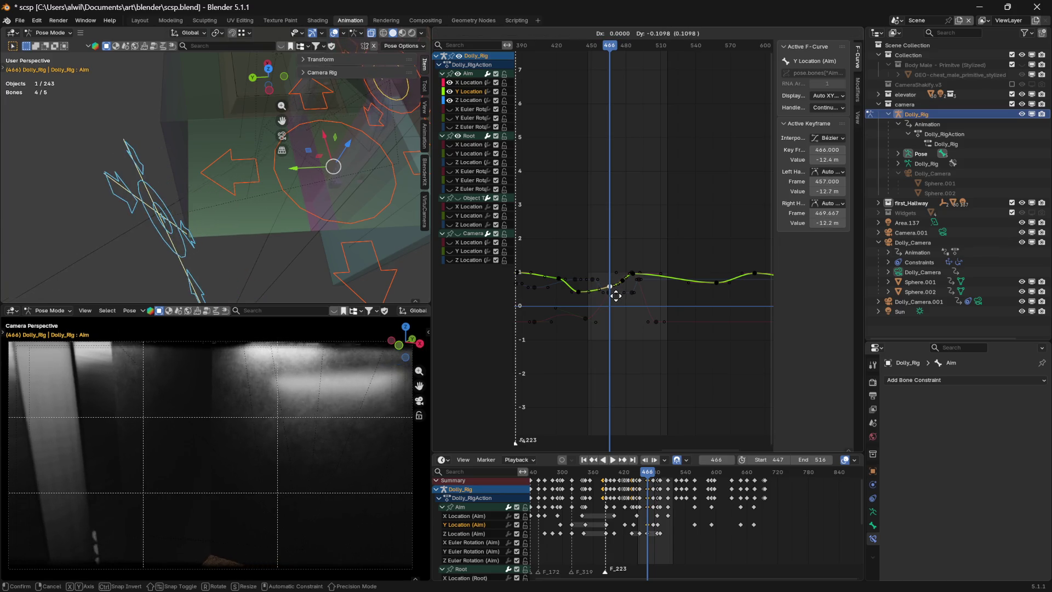
key("Escape")
mouse_move(328, 239)
middle_mouse_down()
mouse_move(331, 198)
mouse_move(340, 207)
mouse_move(236, 227)
middle_mouse_up()
- Scrub through frames 462–478 to review the corridor camera motion
mouse_move(609, 48)
left_mouse_down()
mouse_move(627, 48)
mouse_move(589, 46)
mouse_move(616, 44)
left_mouse_up()
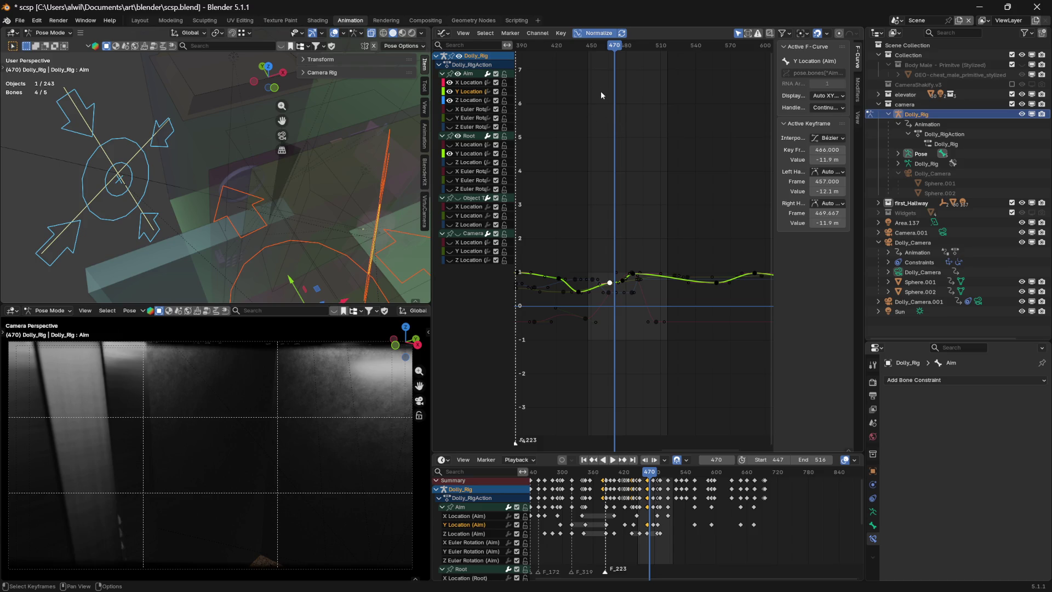
mouse_move(616, 46)
left_mouse_down()
mouse_move(625, 47)
mouse_move(591, 48)
mouse_move(666, 52)
mouse_move(625, 49)
left_mouse_up()
key("space")
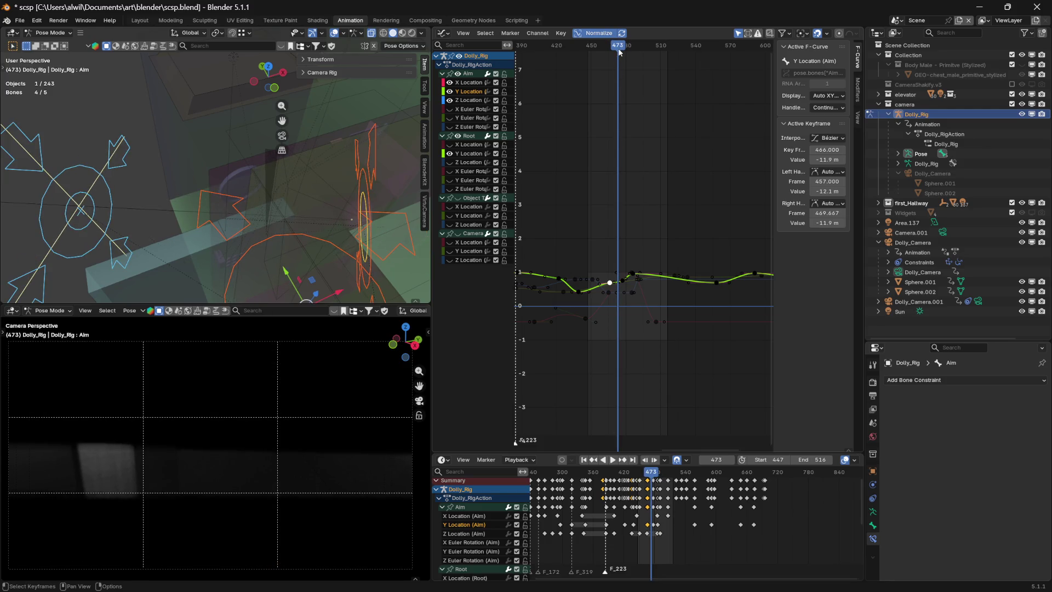
mouse_move(621, 49)
left_mouse_down()
mouse_move(590, 44)
mouse_move(612, 38)
left_mouse_up()
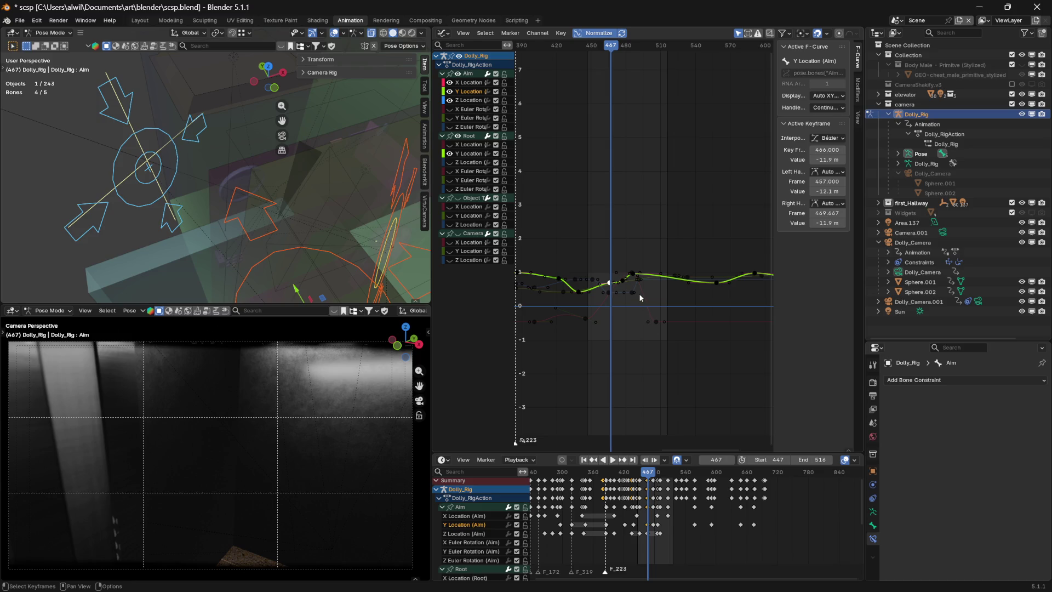
- Cancel the pending move and select only the Aim Y Location key at frame 486
key("g")
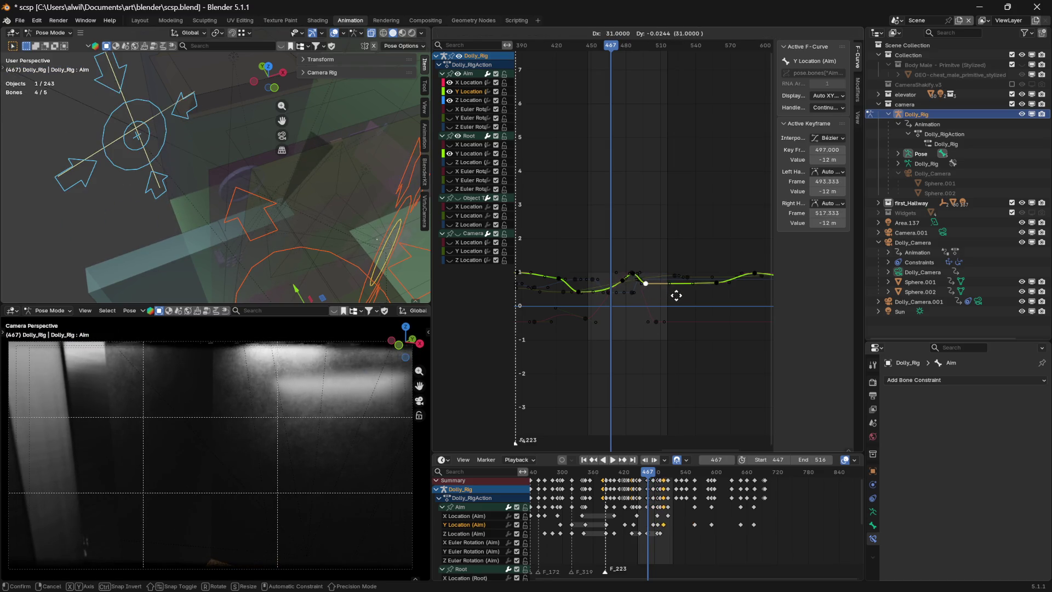
key("Escape")
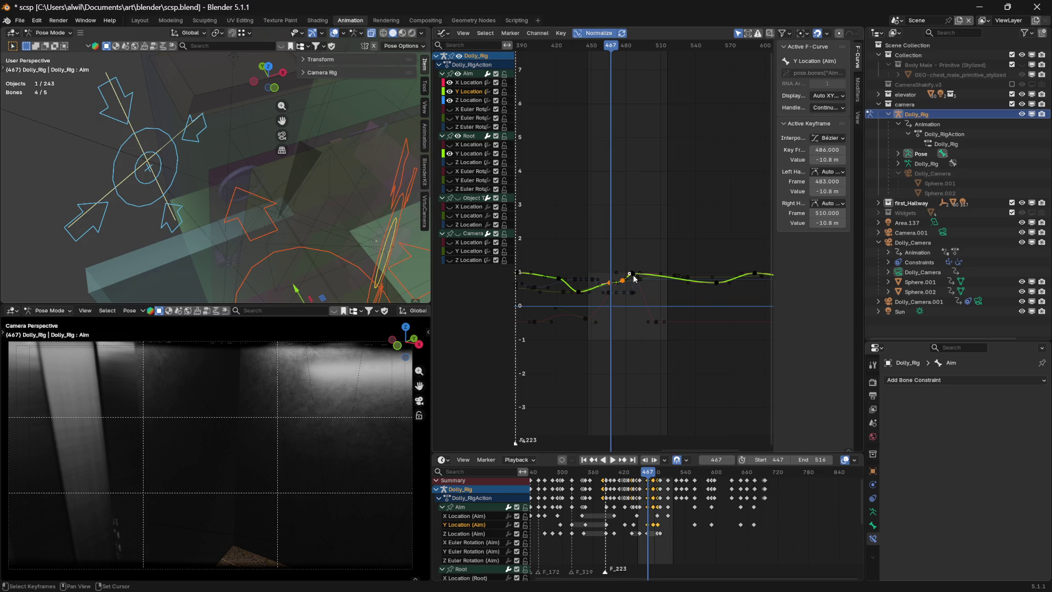
left_click(632, 273)
key("alt+a")
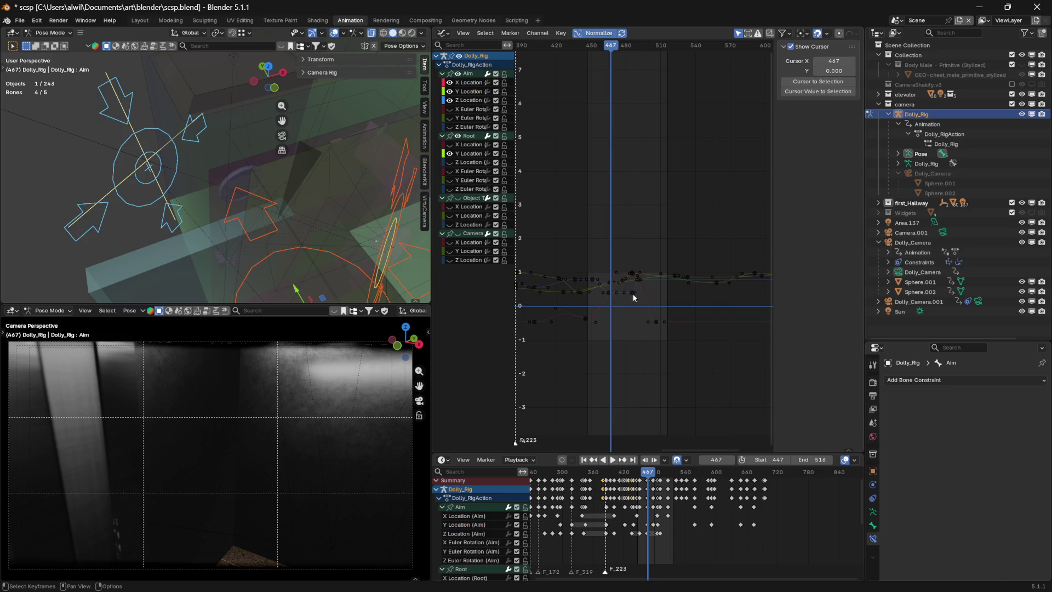
left_click(634, 275)
left_click(634, 276)
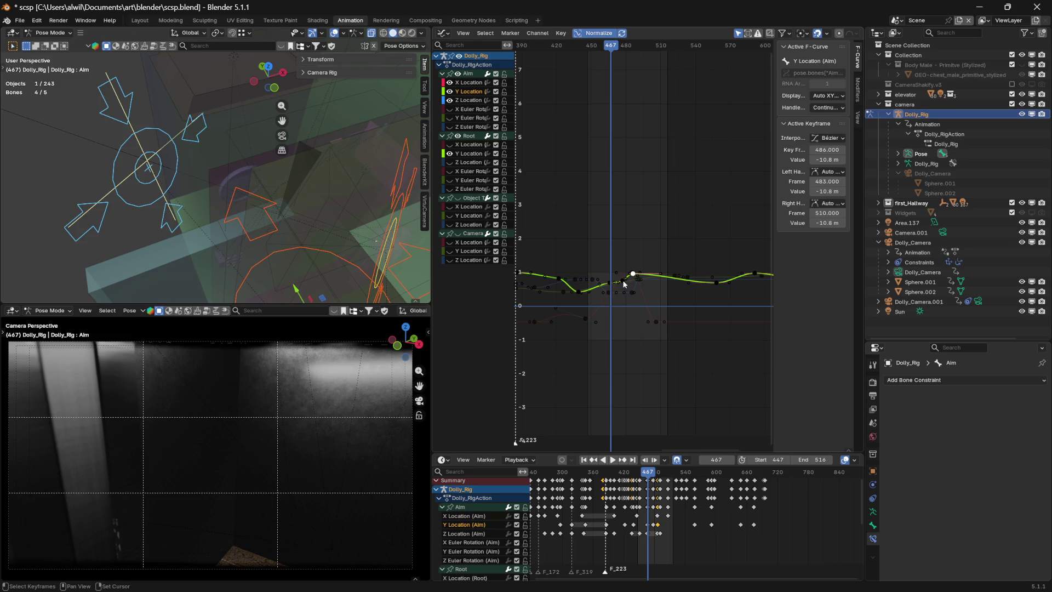
key("alt+a")
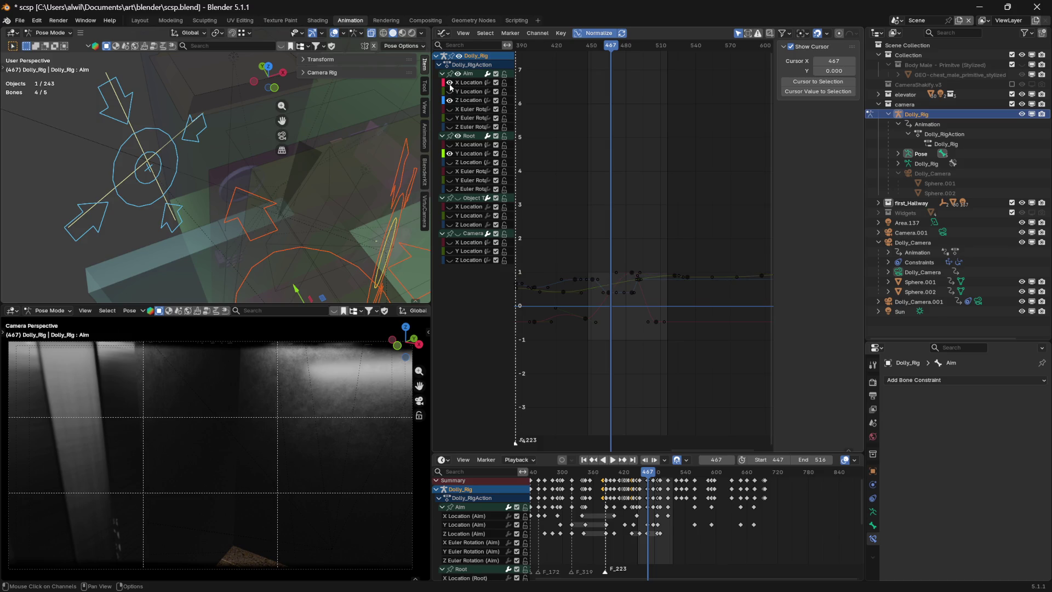
left_click(634, 275)
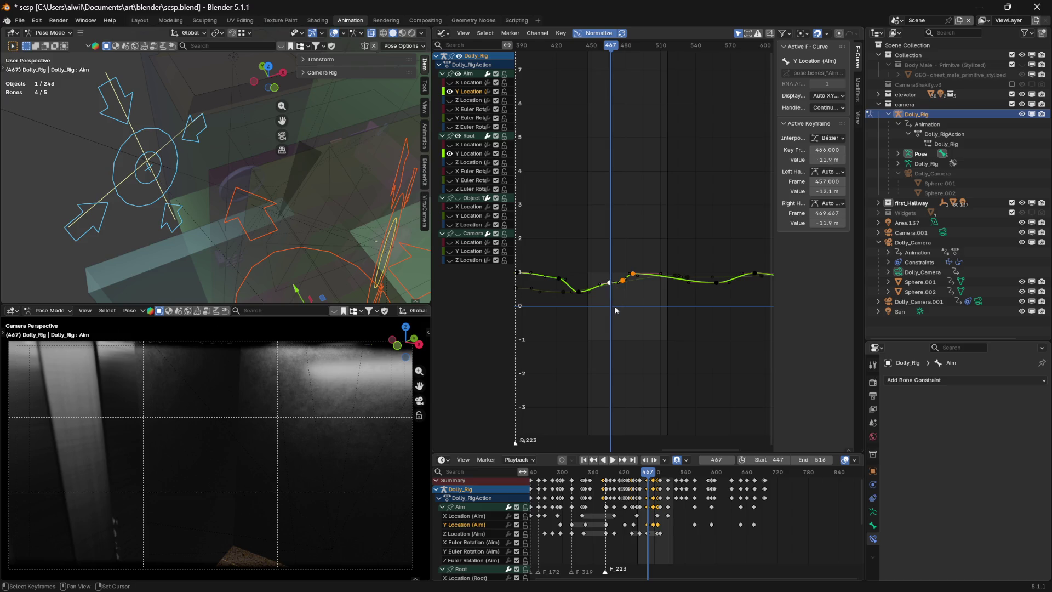
- Slide the Y Location key to frame 506 and scrub frames 406–460 to check the timing
key("g")
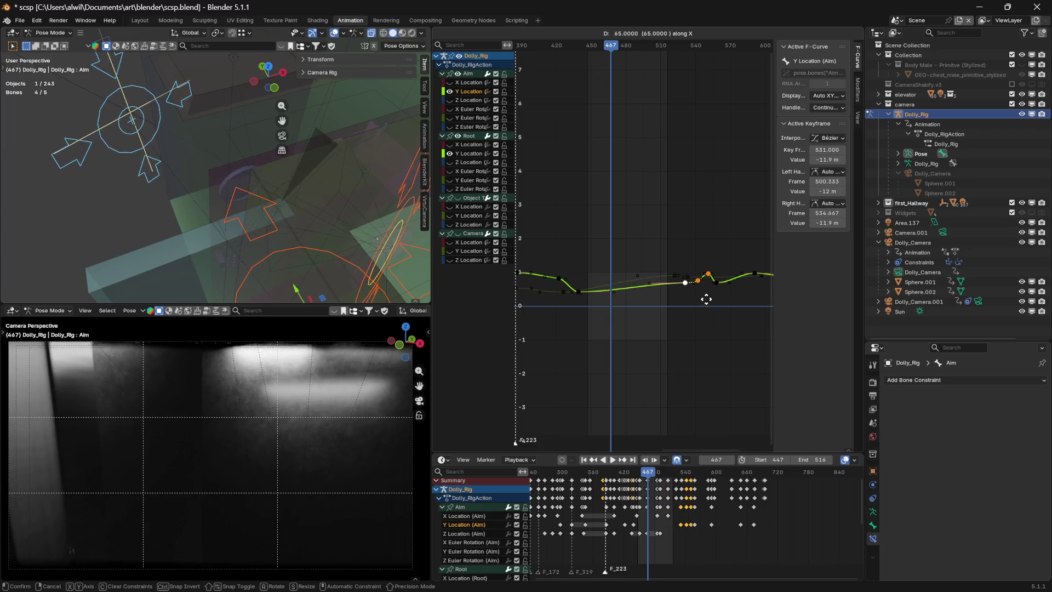
left_click(671, 295)
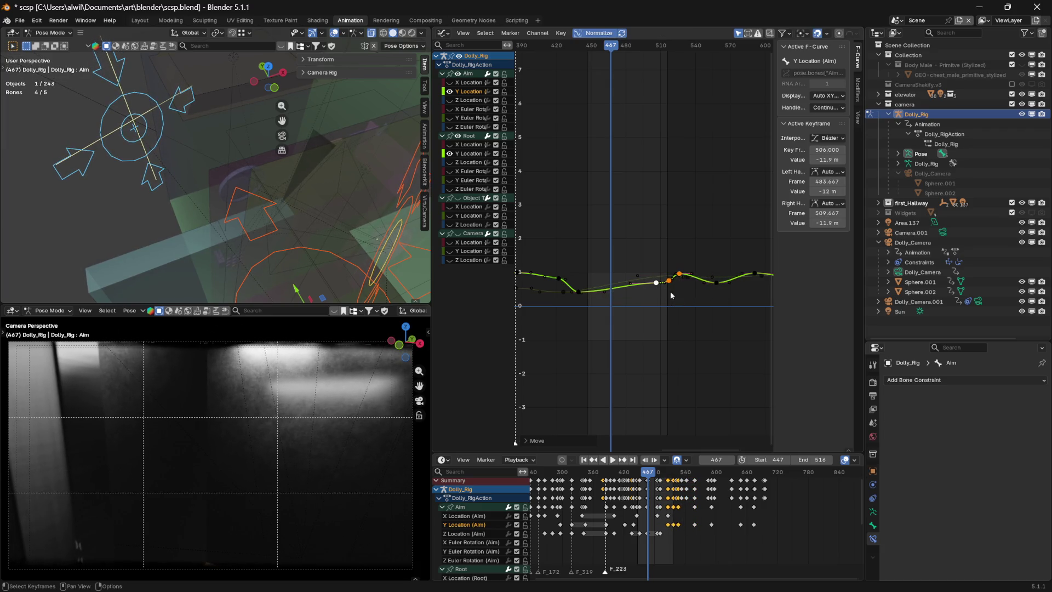
left_click_drag(611, 46, 589, 53)
left_click_drag(541, 57, 608, 53)
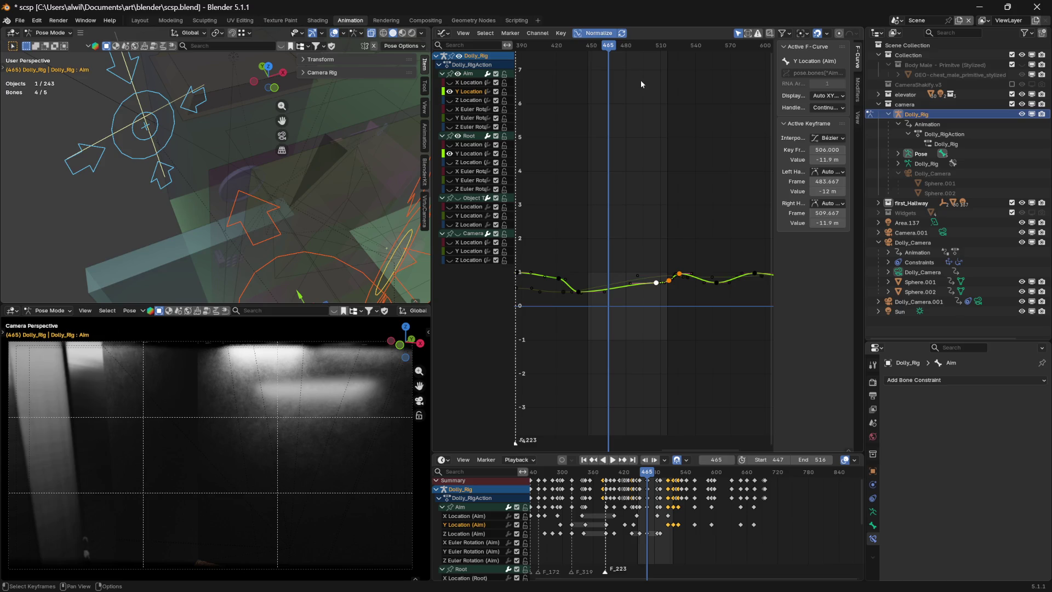
key("ctrl+z")
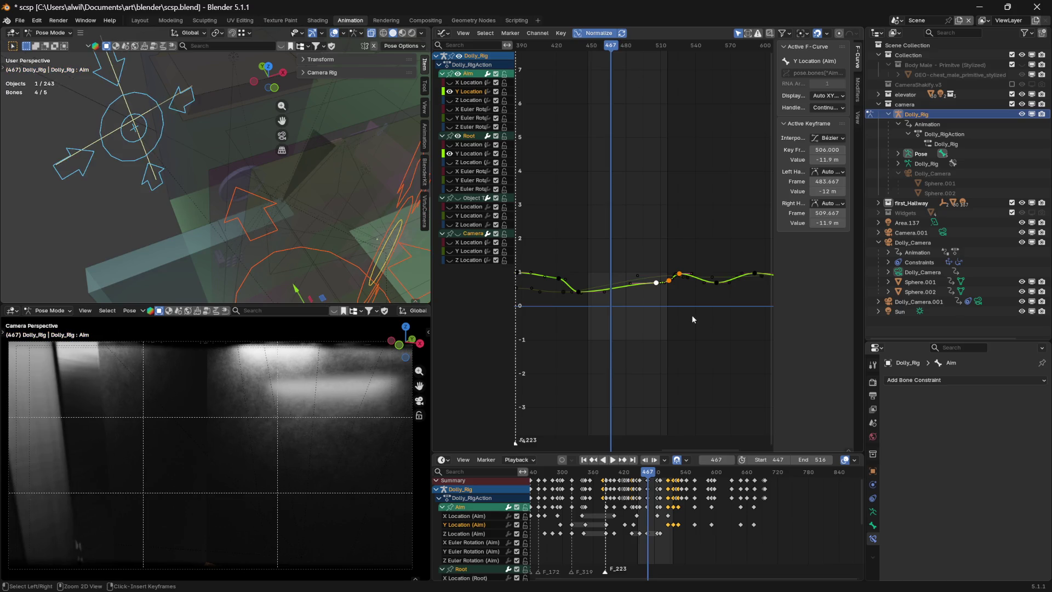
- Zoom the graph out and box-select the later Y Location keys, making frame 466 active
scroll(627, 321, "right", 2, "ctrl")
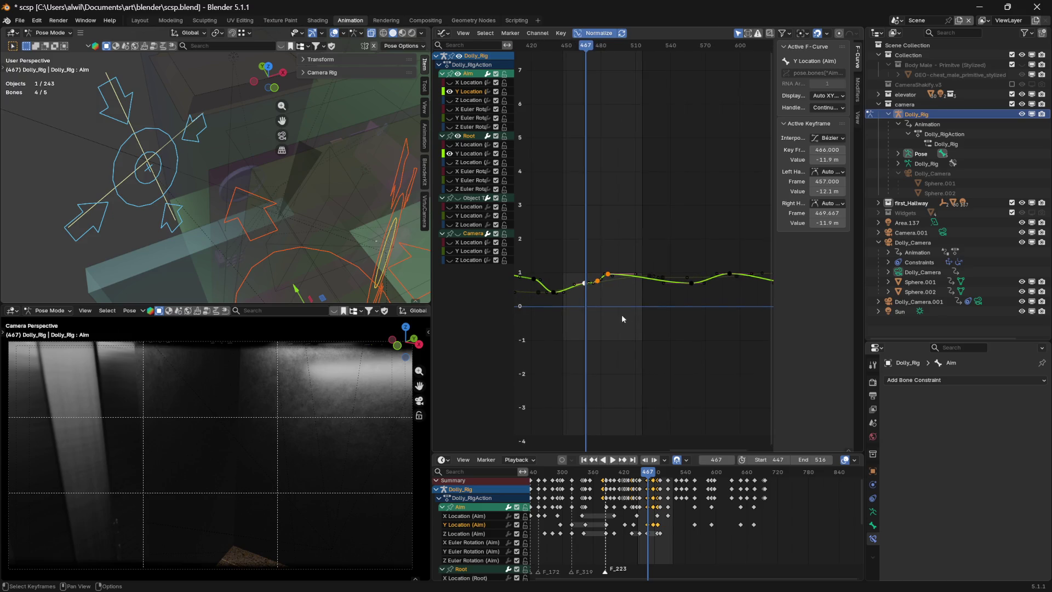
middle_click_drag(681, 305, 639, 348, "ctrl")
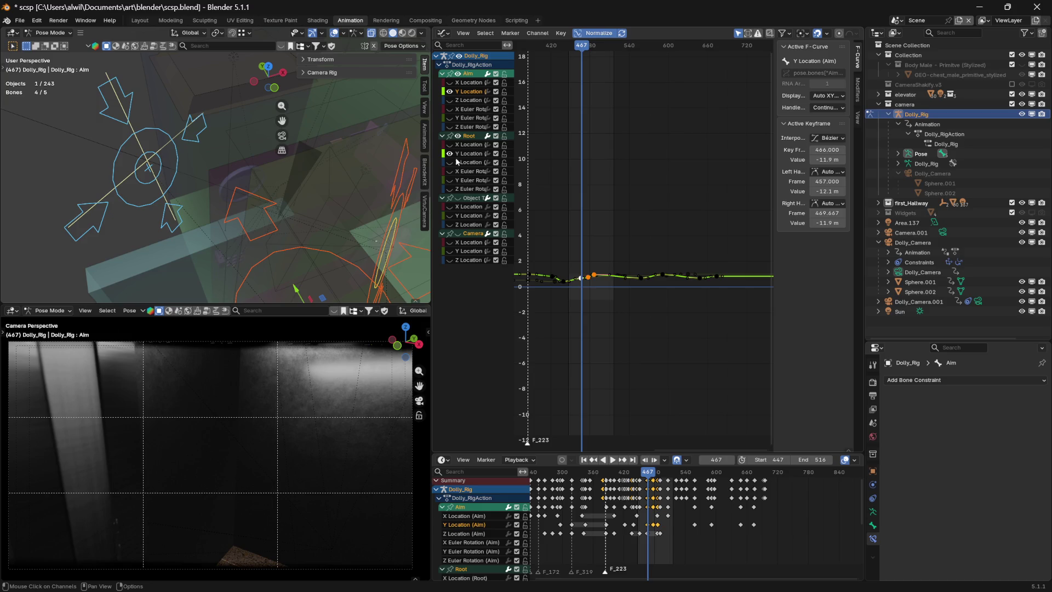
left_click(672, 337)
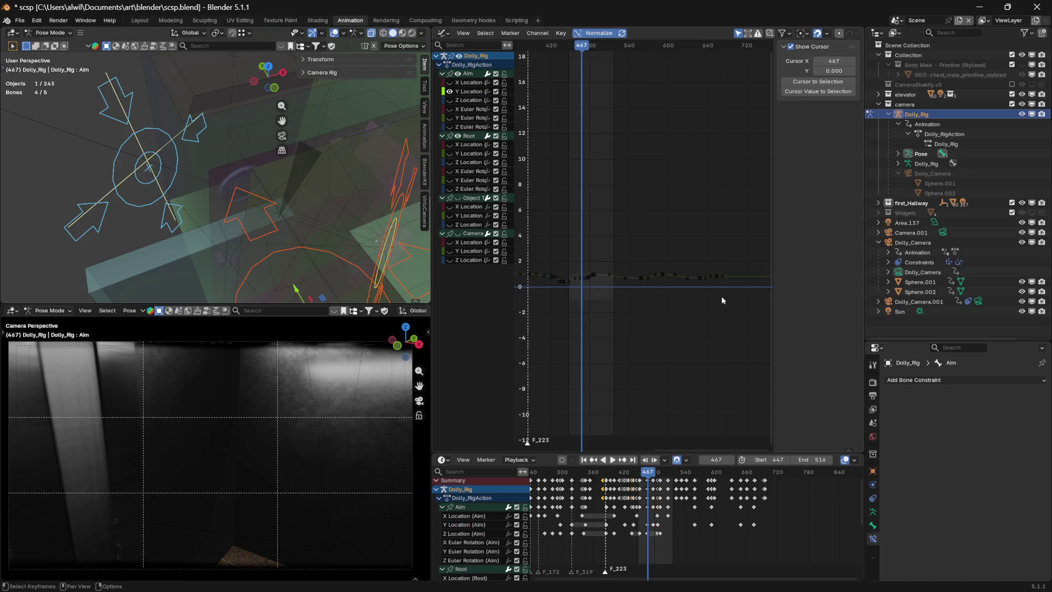
left_click_drag(648, 254, 588, 217)
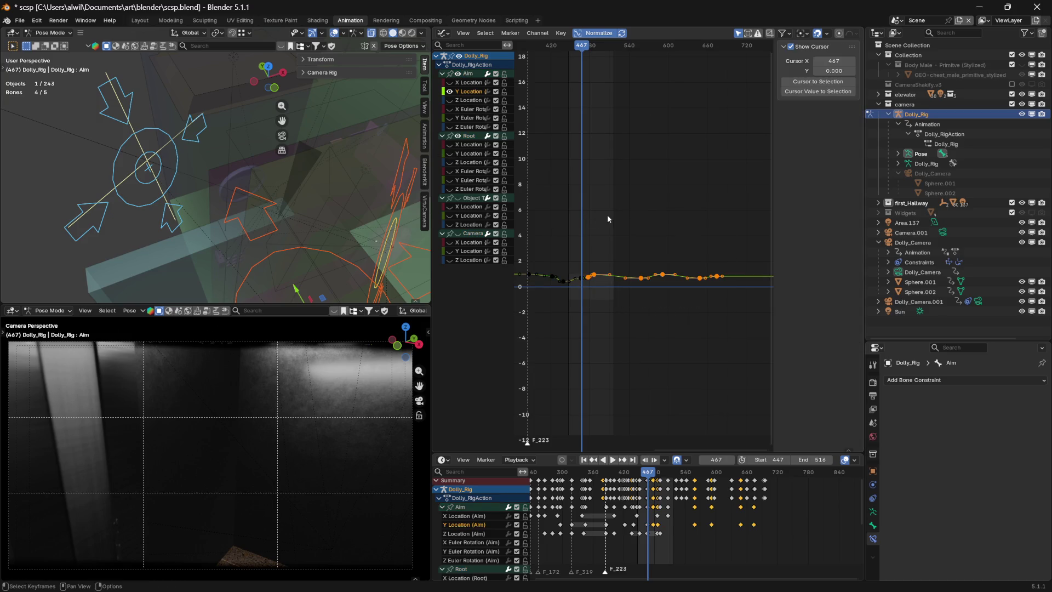
middle_click_drag(604, 297, 609, 299)
left_click(590, 283)
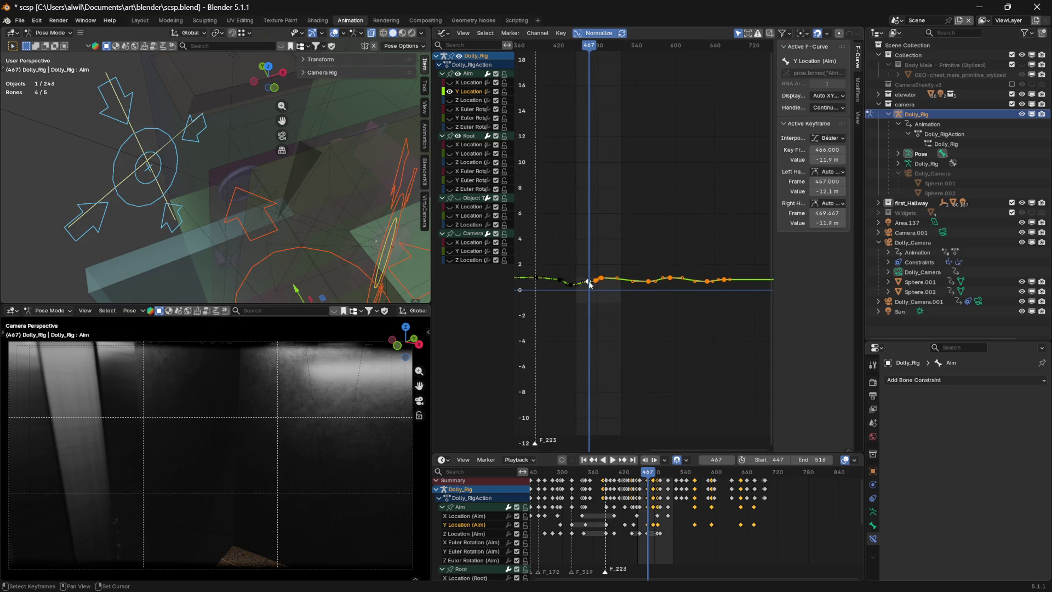
- Shift the selected Y Location keys later on time only until the active key reaches 523
key("g")
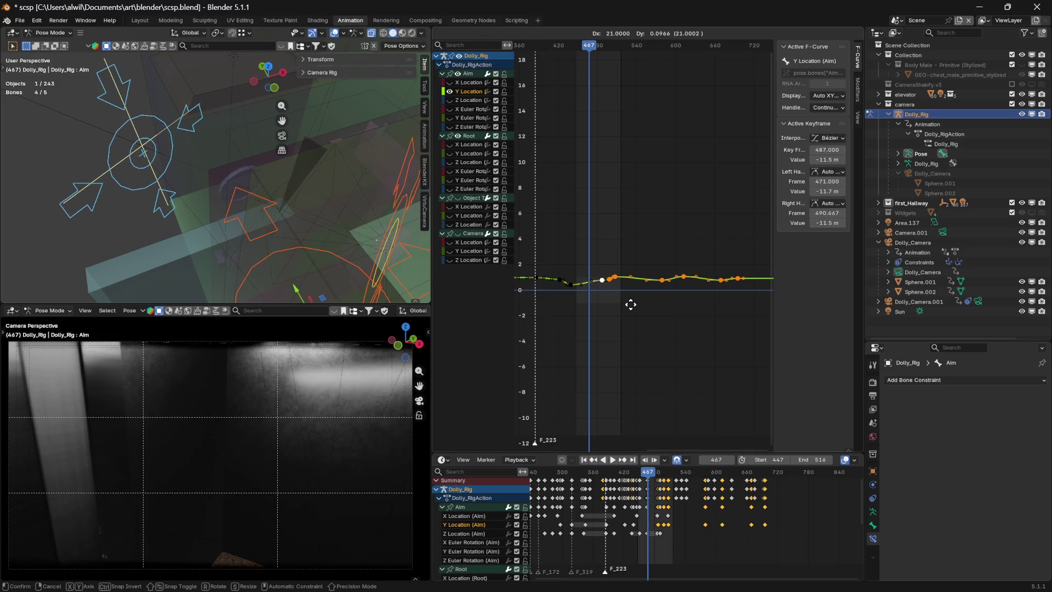
key("x")
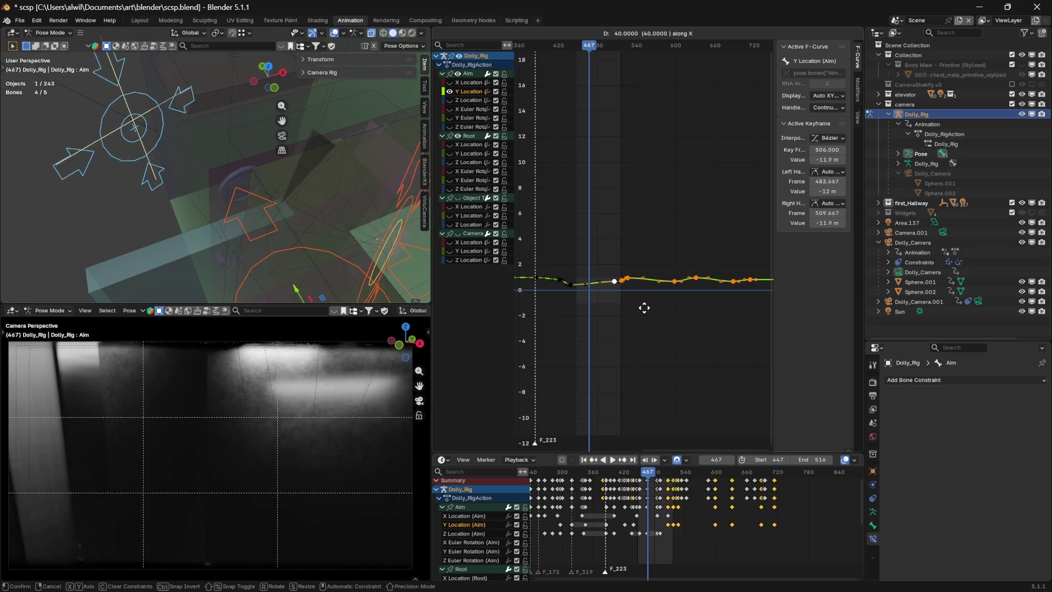
mouse_move(651, 313)
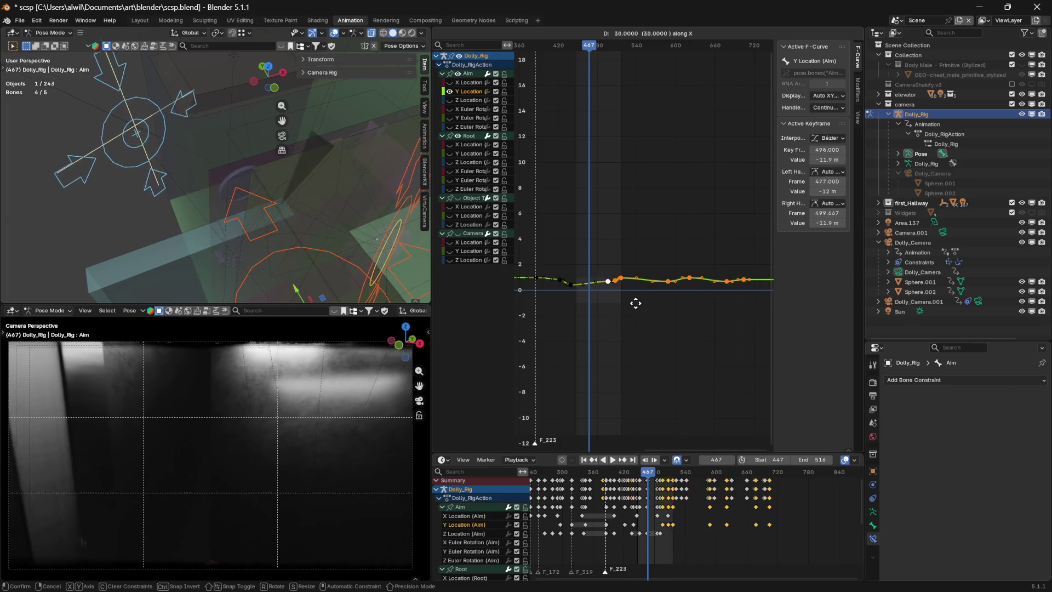
left_click(654, 301)
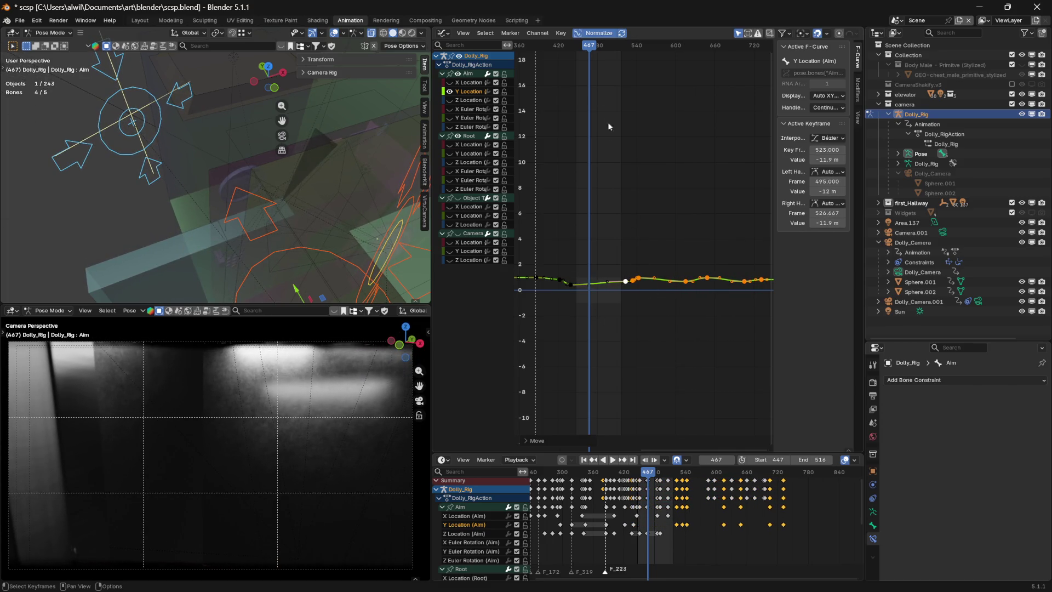
- Play back and scrub around frames 444–453 to review the retimed move
key("space")
left_click_drag(571, 51, 584, 52)
key("space")
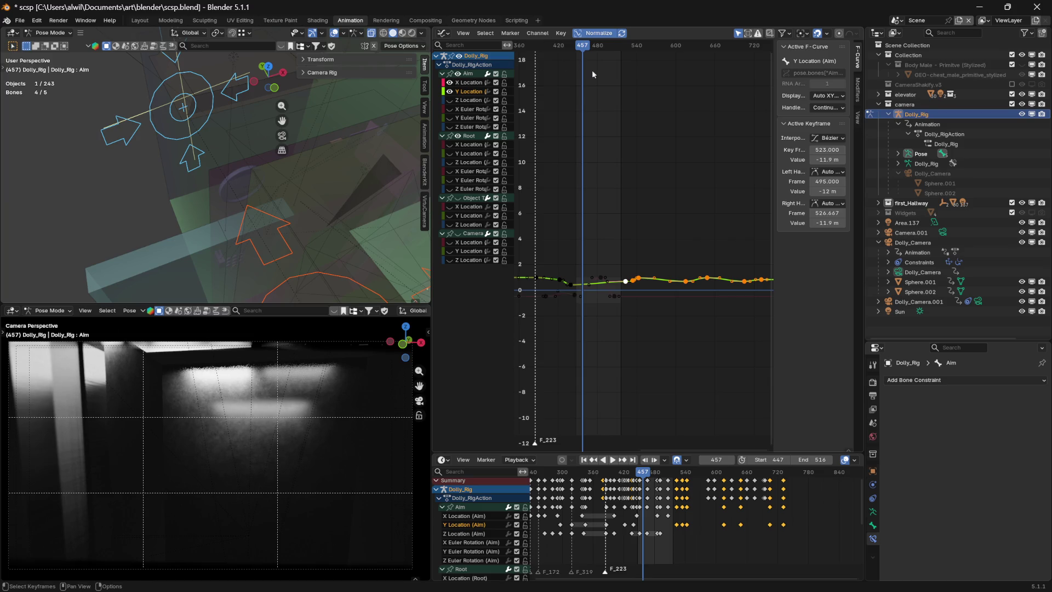
key("space")
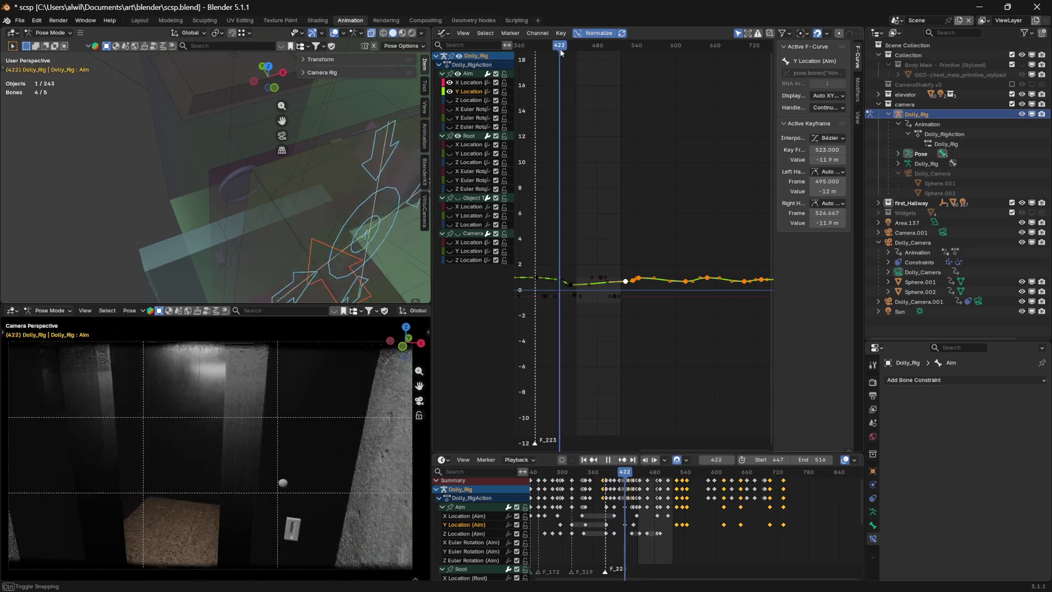
left_click_drag(573, 47, 581, 53)
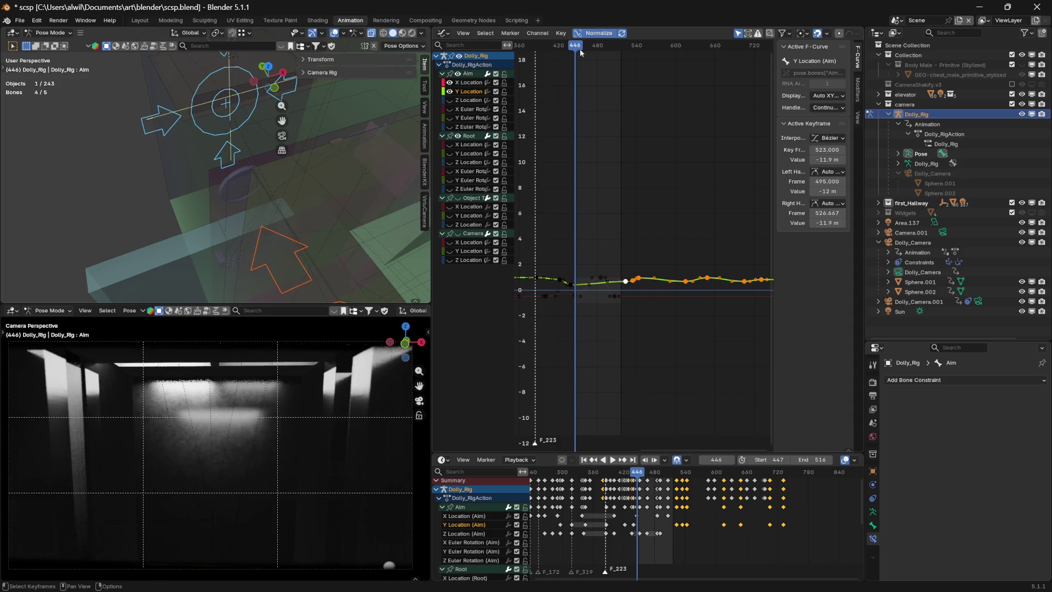
left_click(598, 285)
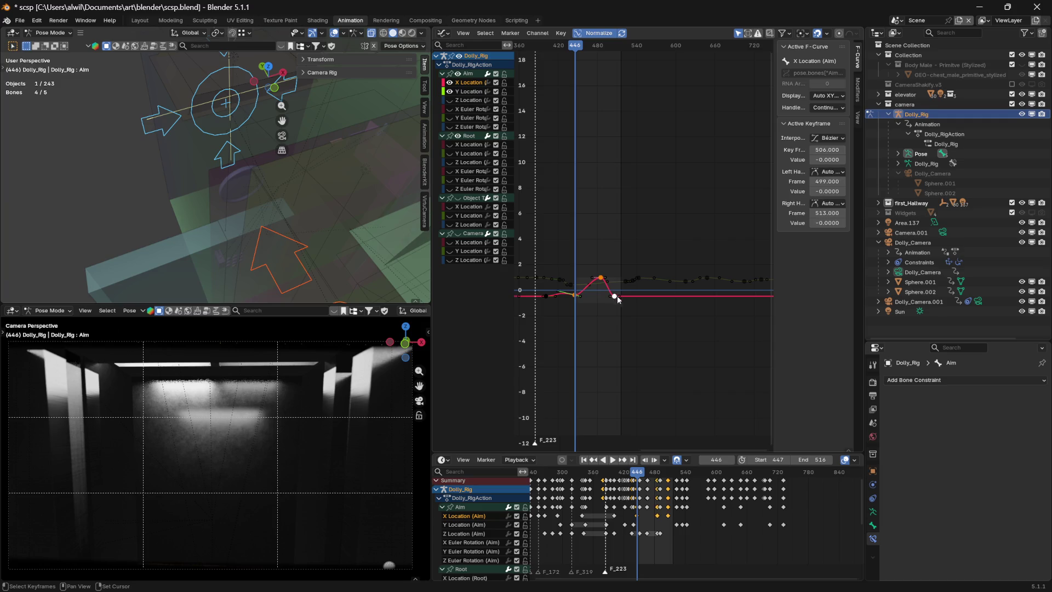
key("g")
key("x")
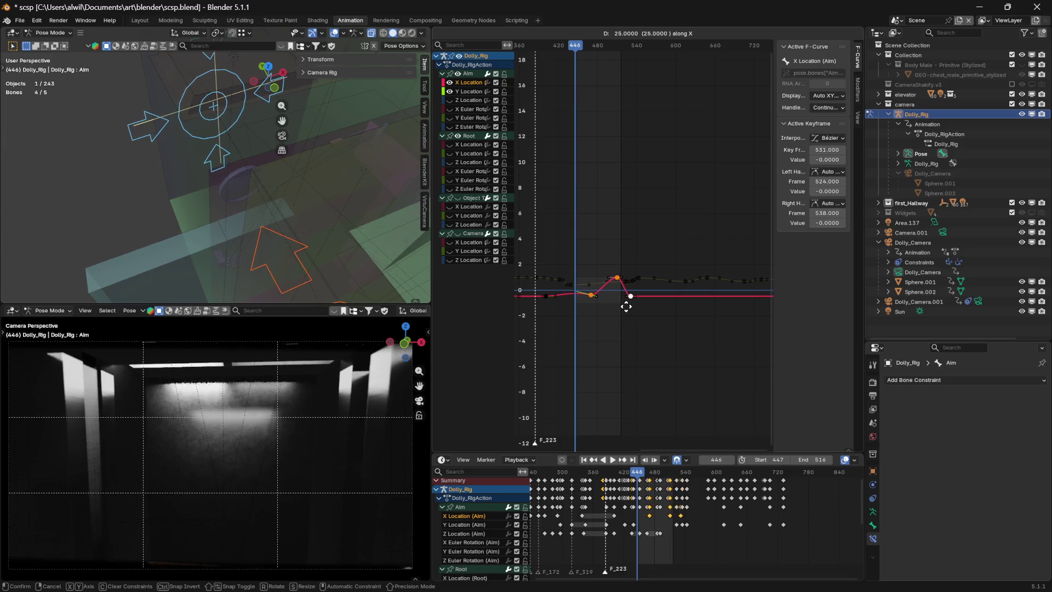
right_click(616, 305)
mouse_move(576, 52)
left_mouse_down()
mouse_move(543, 51)
mouse_move(619, 63)
left_mouse_up()
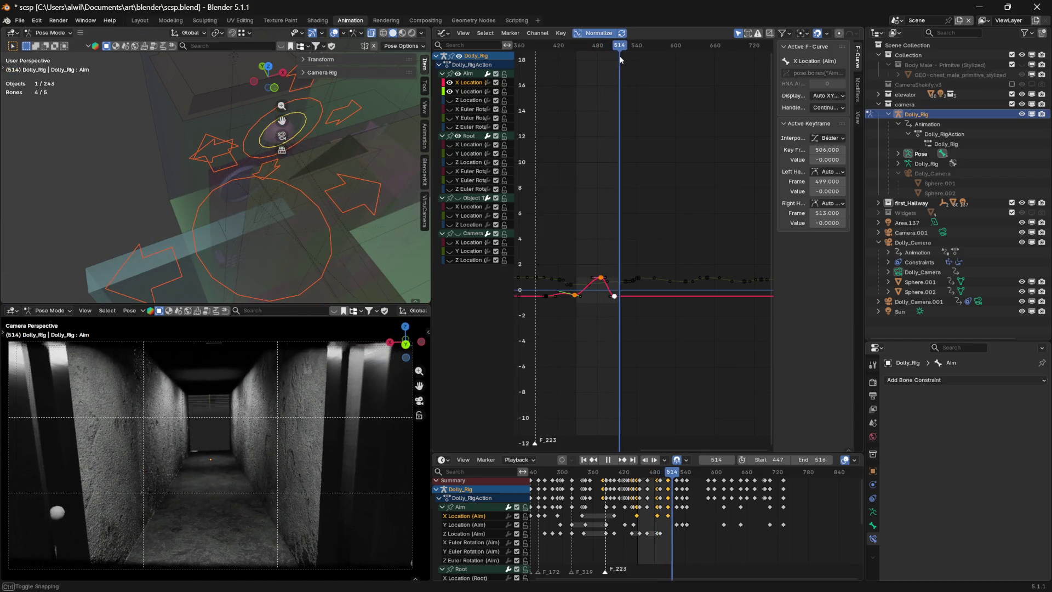
key("g")
key("x")
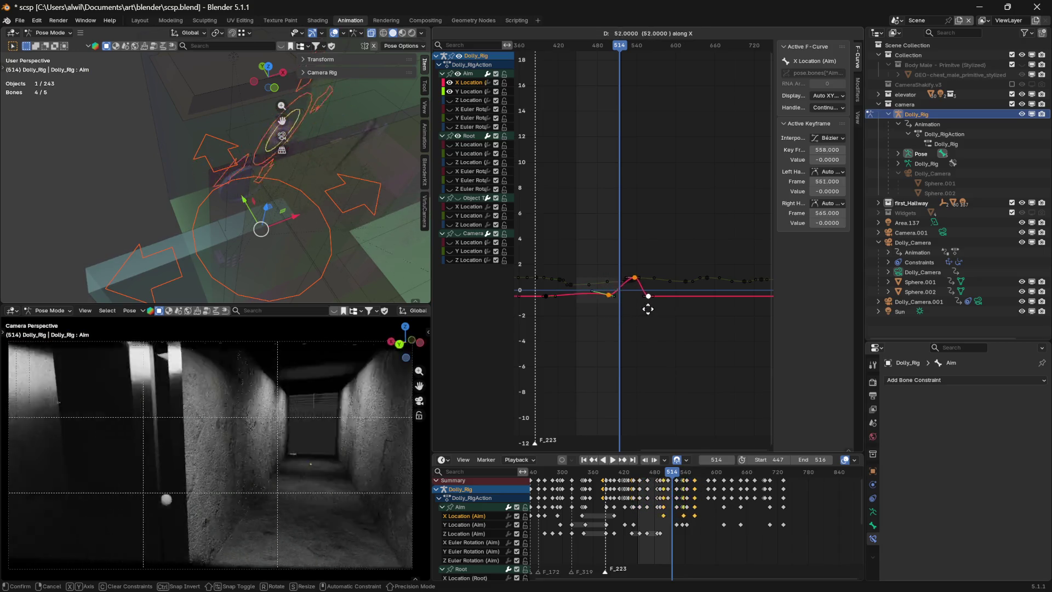
key("Escape")
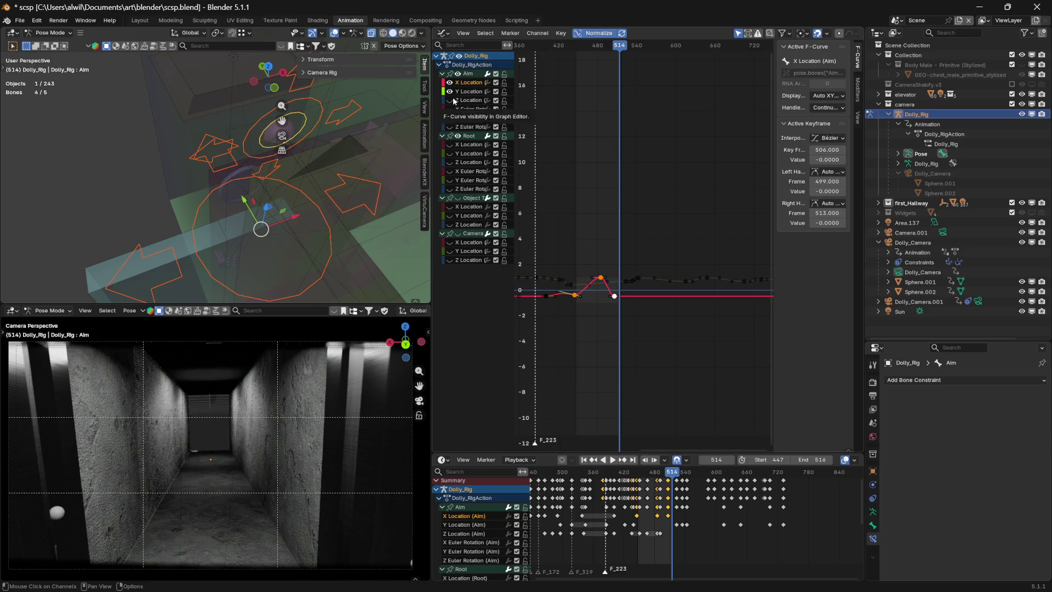
left_click_drag(619, 51, 585, 50)
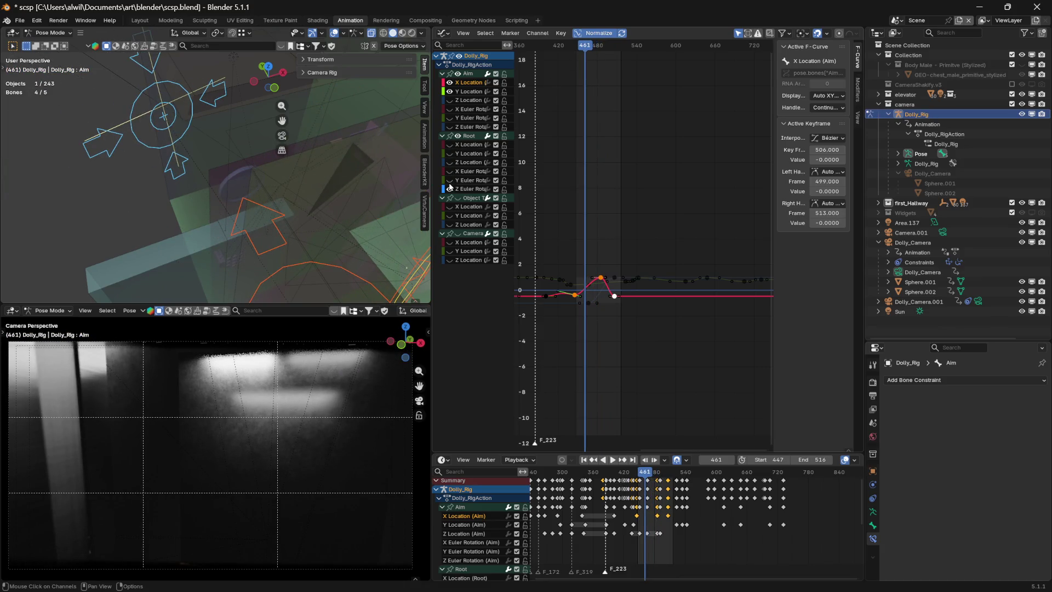
mouse_move(583, 53)
left_mouse_down()
mouse_move(570, 53)
mouse_move(606, 48)
mouse_move(596, 49)
left_mouse_up()
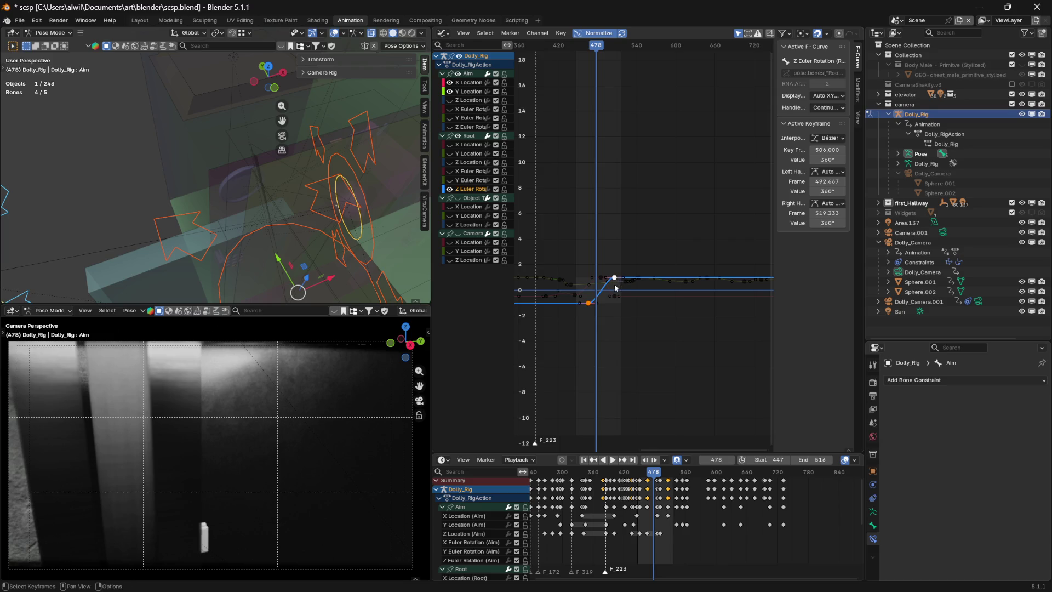
- Move the Aim Z Euler Rotation key from frame 506 to 520 and review the shot
key("g")
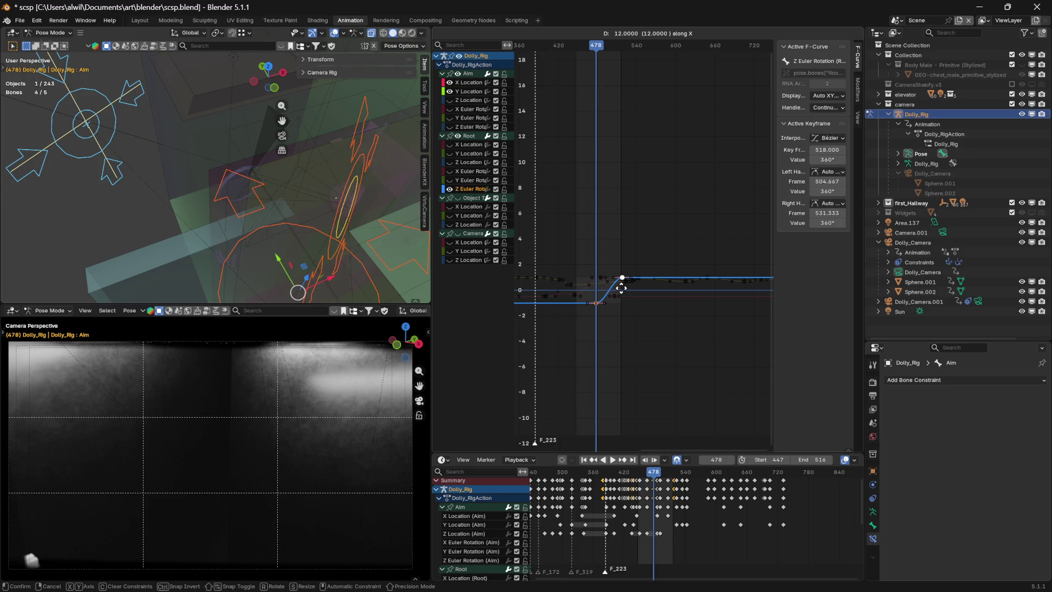
left_click(623, 287)
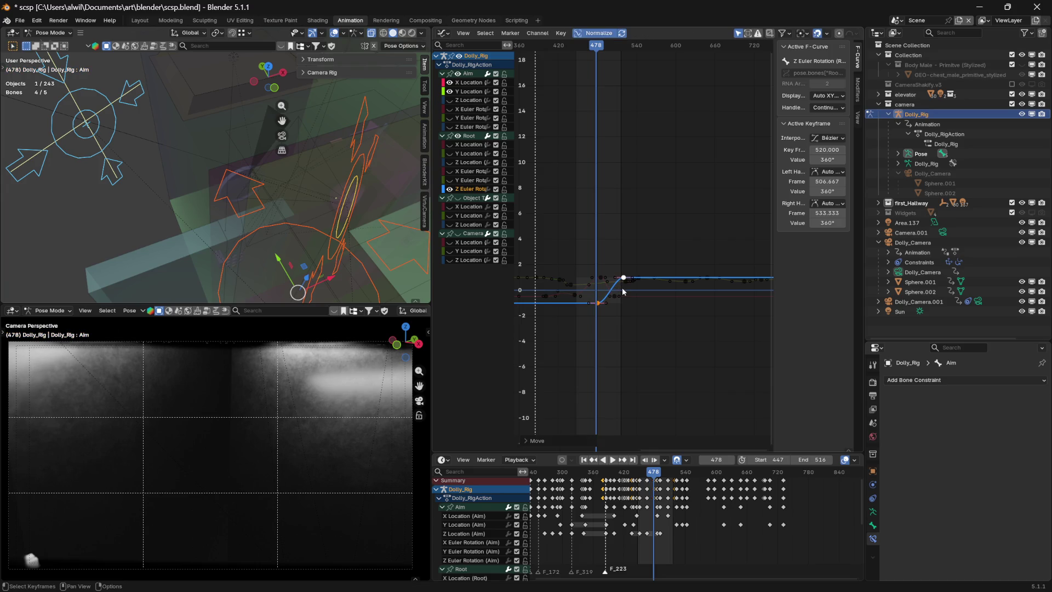
mouse_move(597, 51)
left_mouse_down()
mouse_move(546, 52)
mouse_move(601, 55)
mouse_move(558, 55)
mouse_move(593, 55)
left_mouse_up()
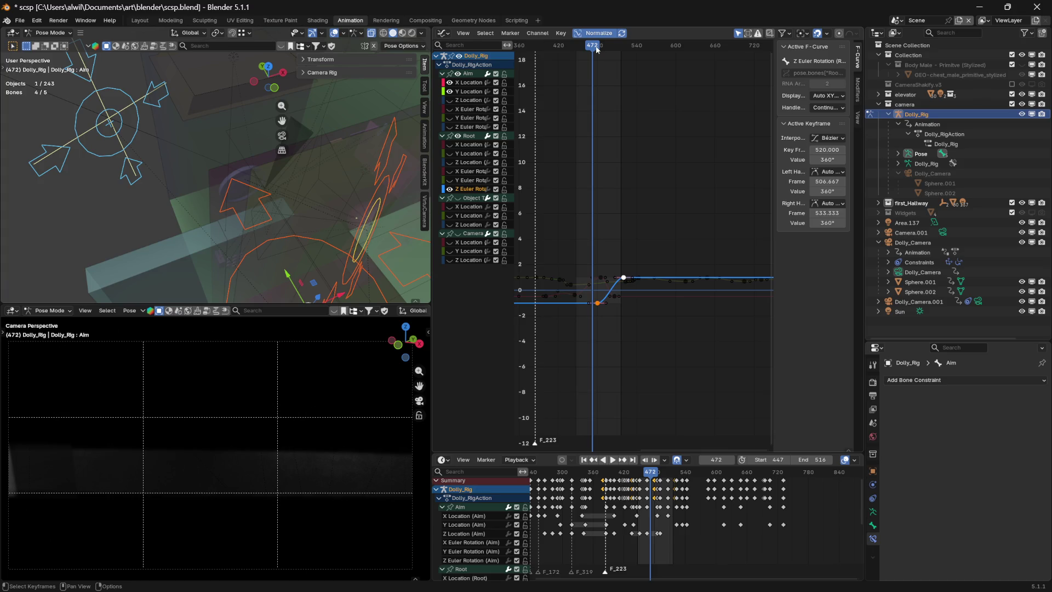
left_click(628, 236)
left_click(575, 296)
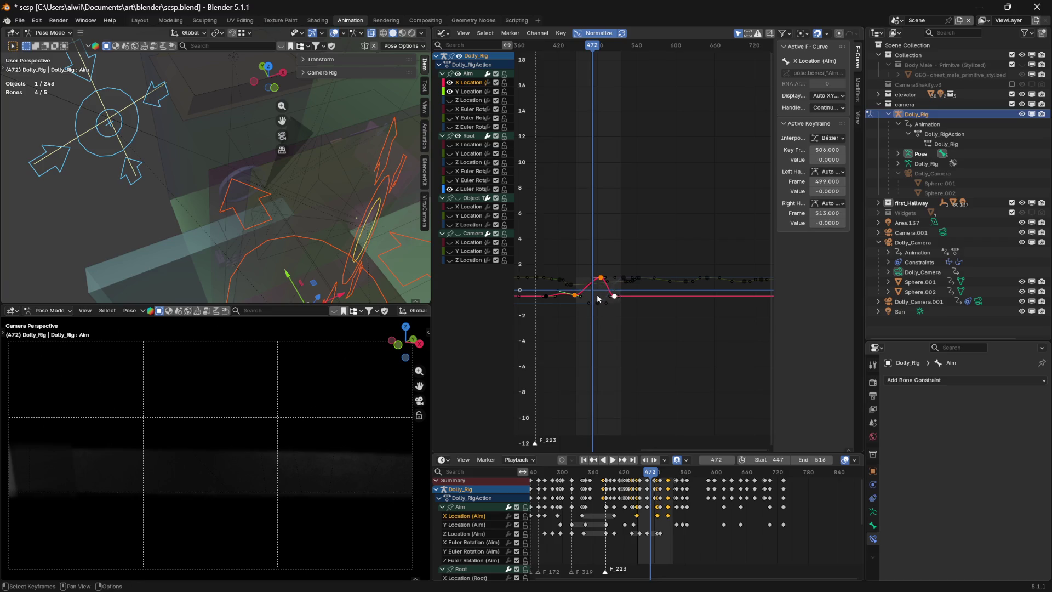
- Shift the Aim X Location end key later on time only, review it, and settle it at frame 516
left_click_drag(598, 296, 613, 296)
key("x")
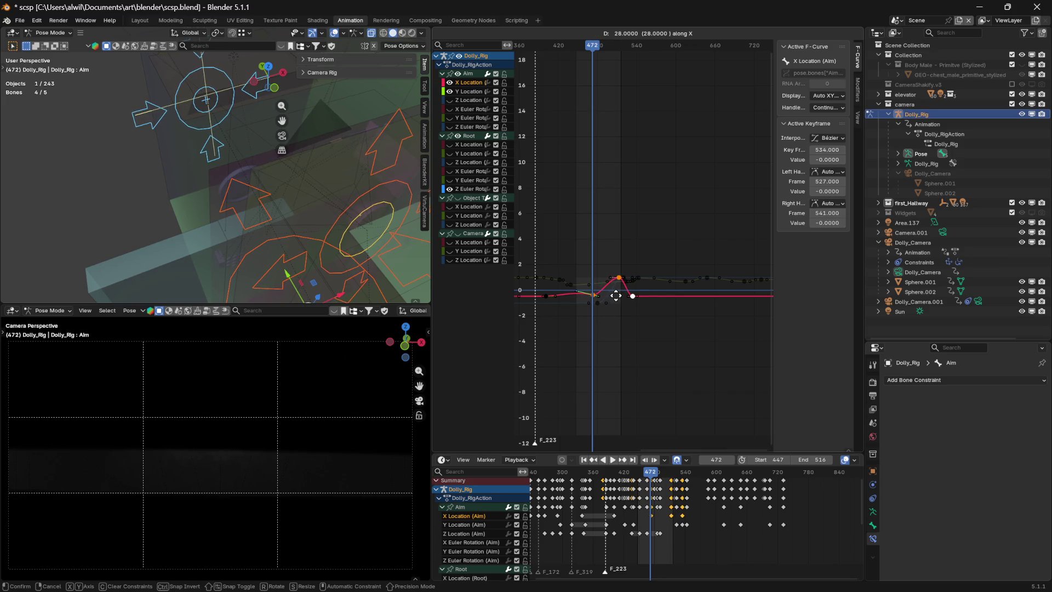
left_click_drag(614, 295, 616, 298)
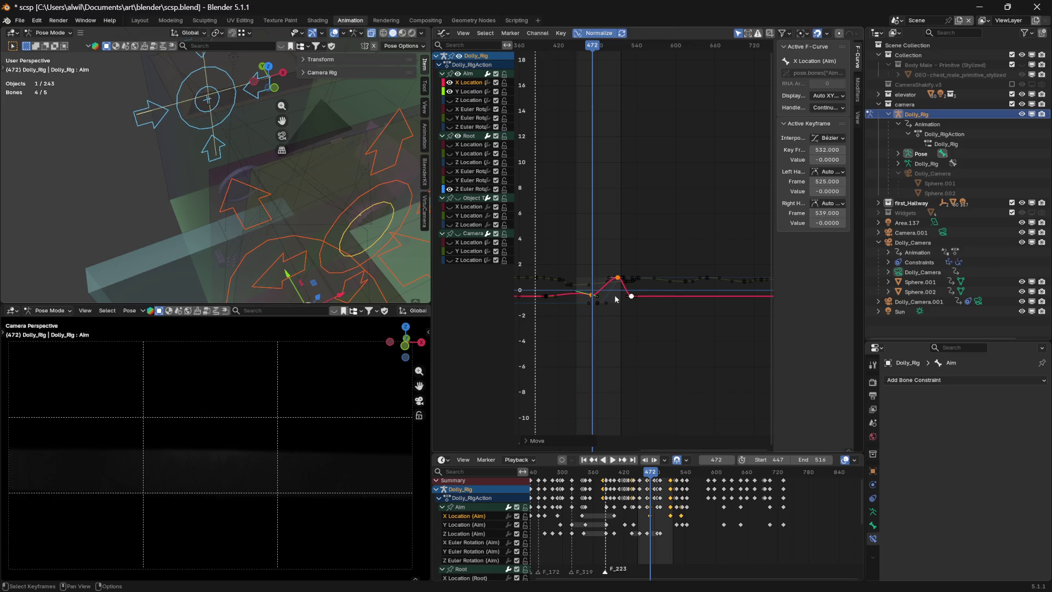
mouse_move(592, 50)
left_mouse_down()
mouse_move(529, 58)
mouse_move(564, 56)
left_mouse_up()
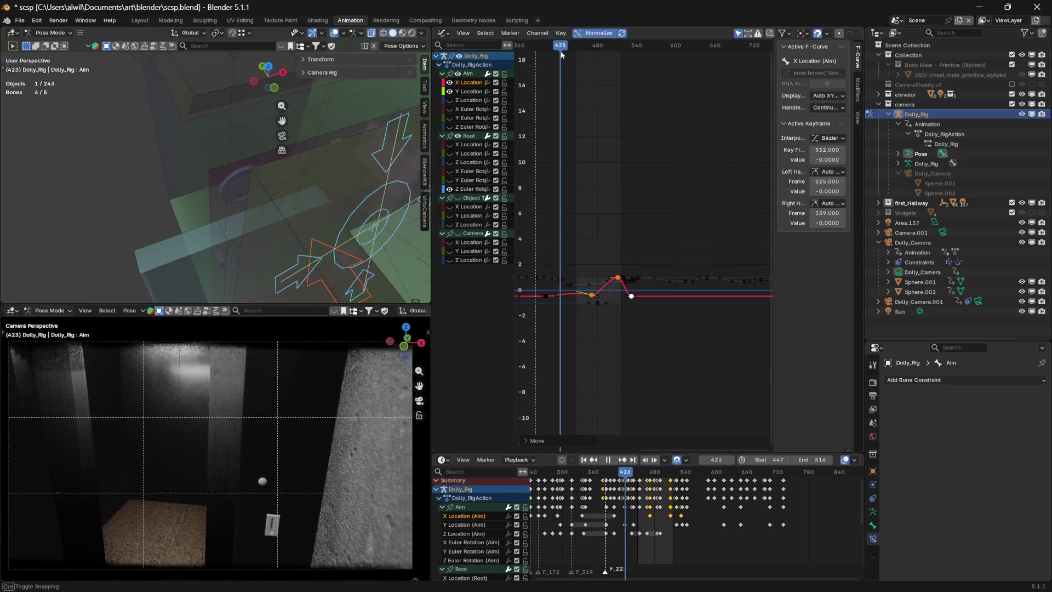
mouse_move(564, 54)
left_mouse_down()
mouse_move(636, 51)
mouse_move(569, 60)
mouse_move(597, 62)
left_mouse_up()
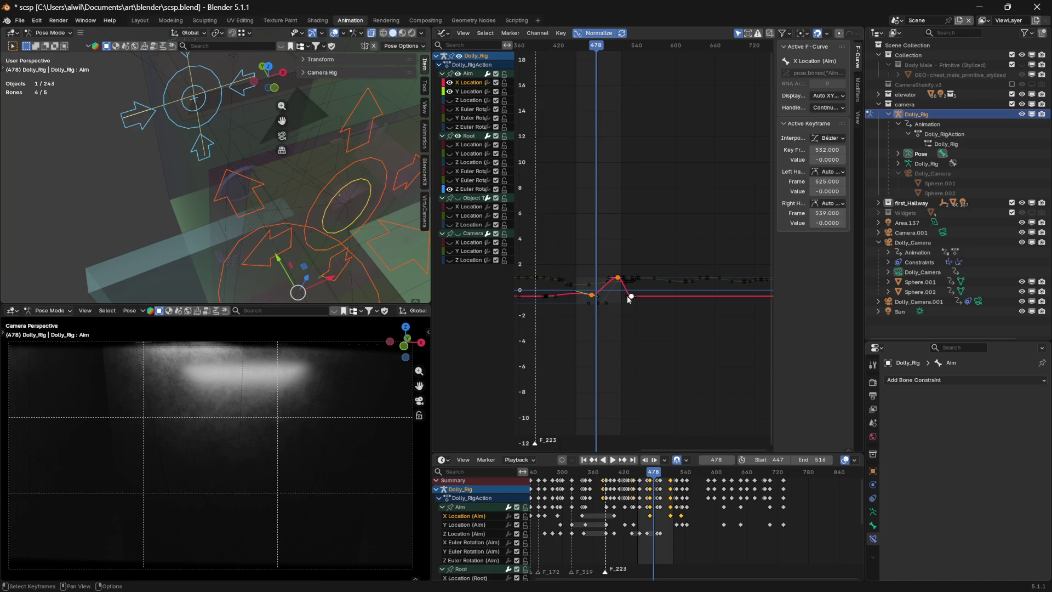
left_click_drag(625, 310, 617, 313)
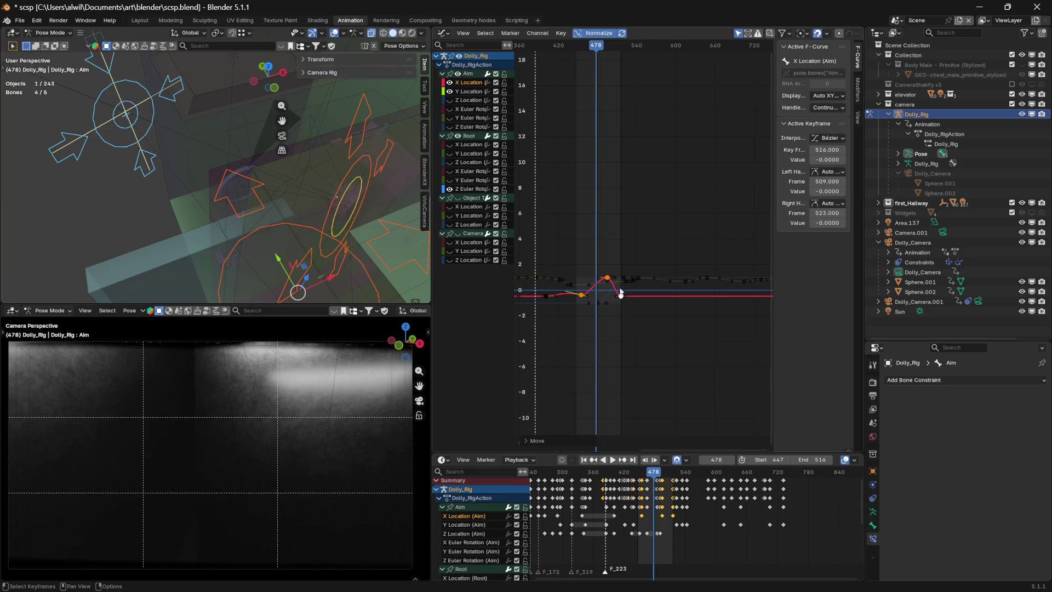
mouse_move(592, 52)
left_mouse_down()
mouse_move(570, 53)
mouse_move(643, 50)
mouse_move(565, 49)
mouse_move(574, 48)
left_mouse_up()
- Review playback, then push the Aim X Location key 15 frames later to frame 531
key("space")
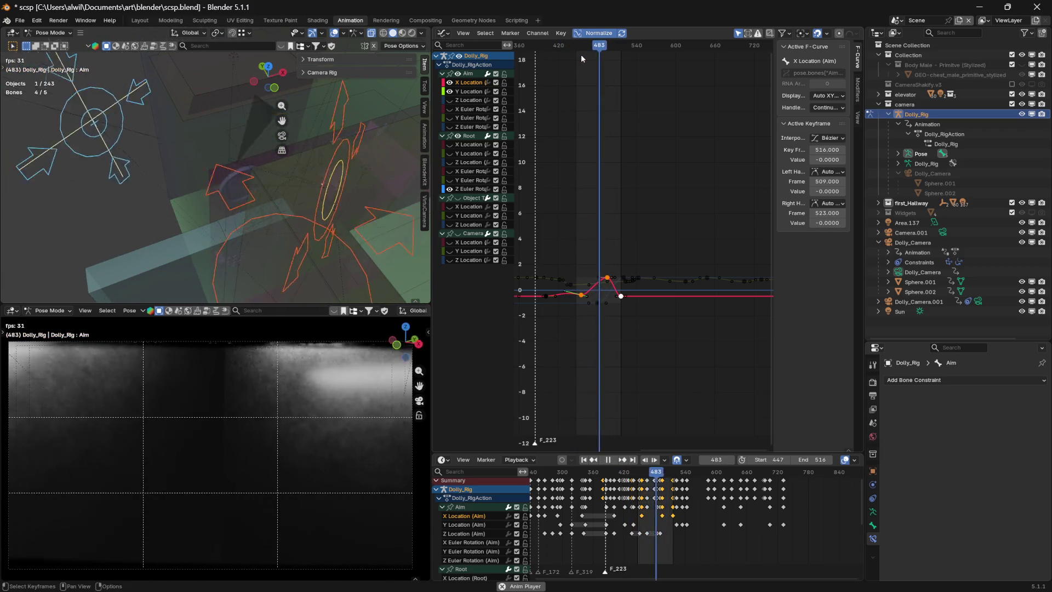
key("space")
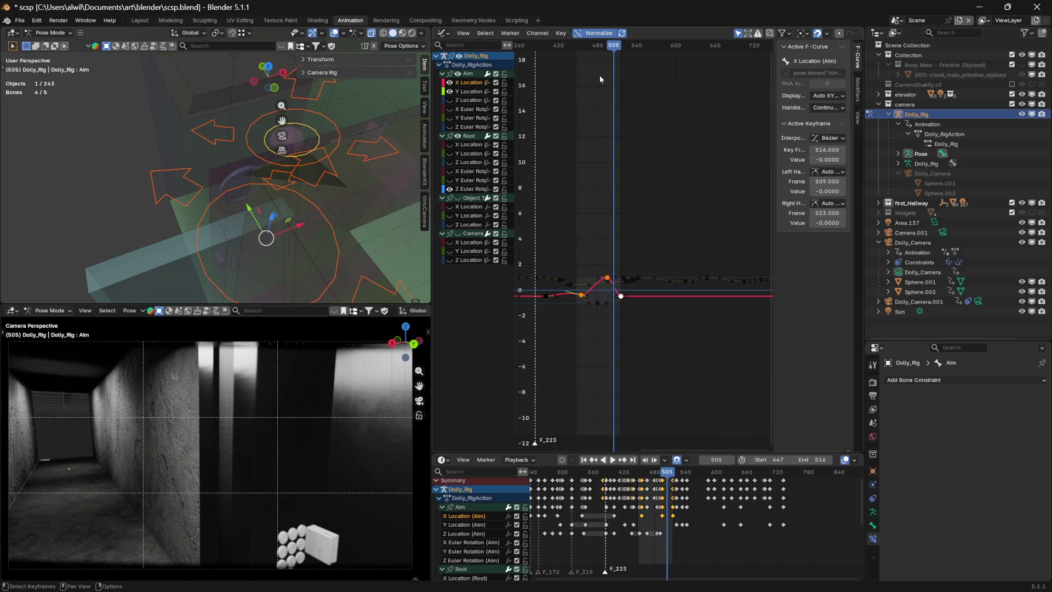
left_click_drag(615, 52, 577, 49)
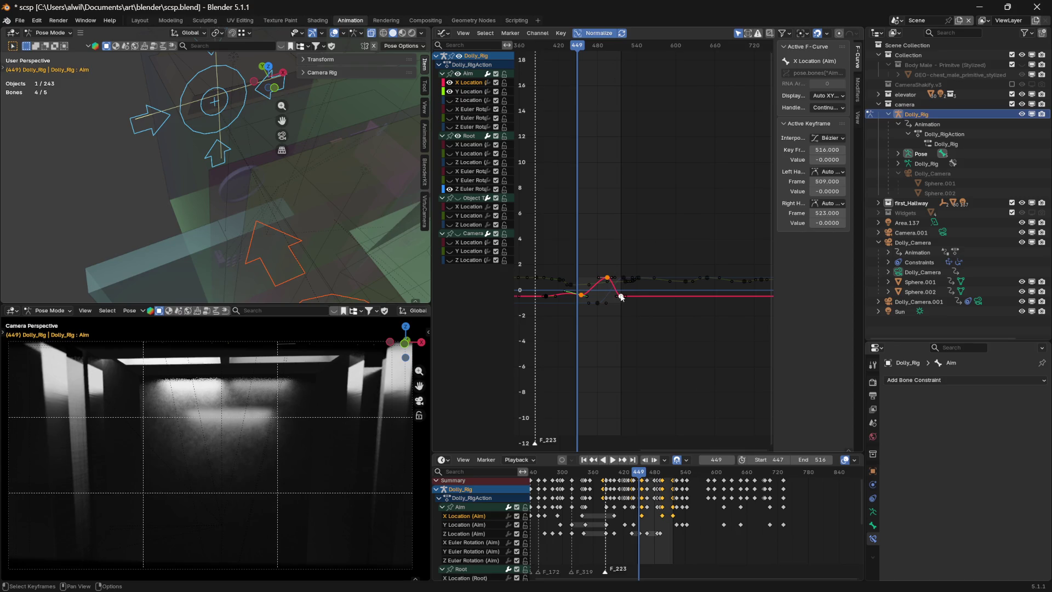
key("g")
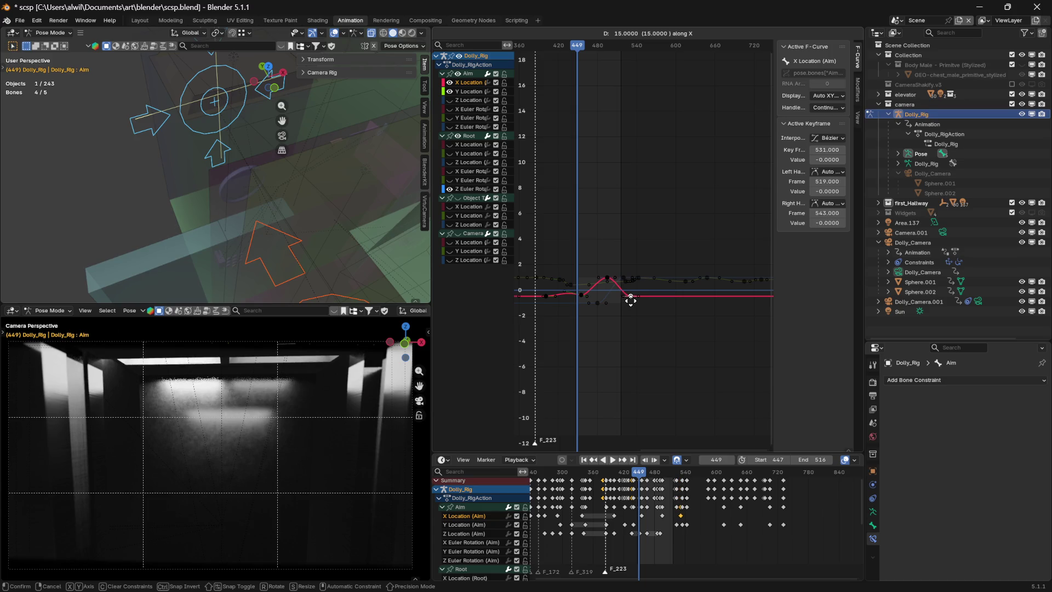
left_click(631, 300)
- Scrub to review the shot and extend the scene end frame to 638
left_click_drag(576, 49, 618, 49)
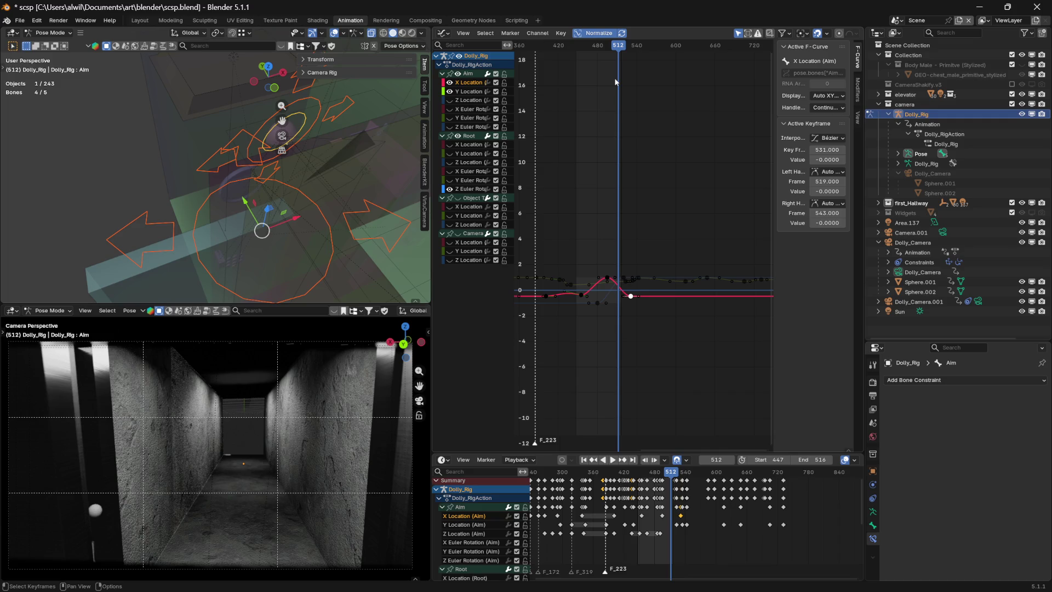
mouse_move(606, 49)
left_mouse_down()
mouse_move(571, 45)
mouse_move(625, 35)
mouse_move(717, 44)
left_mouse_up()
key("Escape")
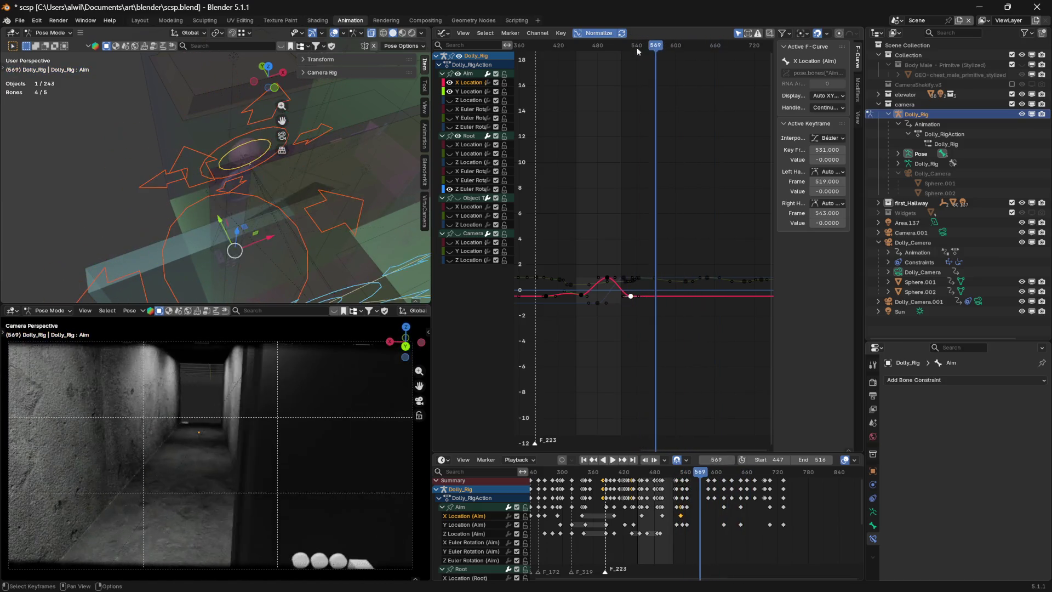
left_click_drag(820, 460, 844, 460)
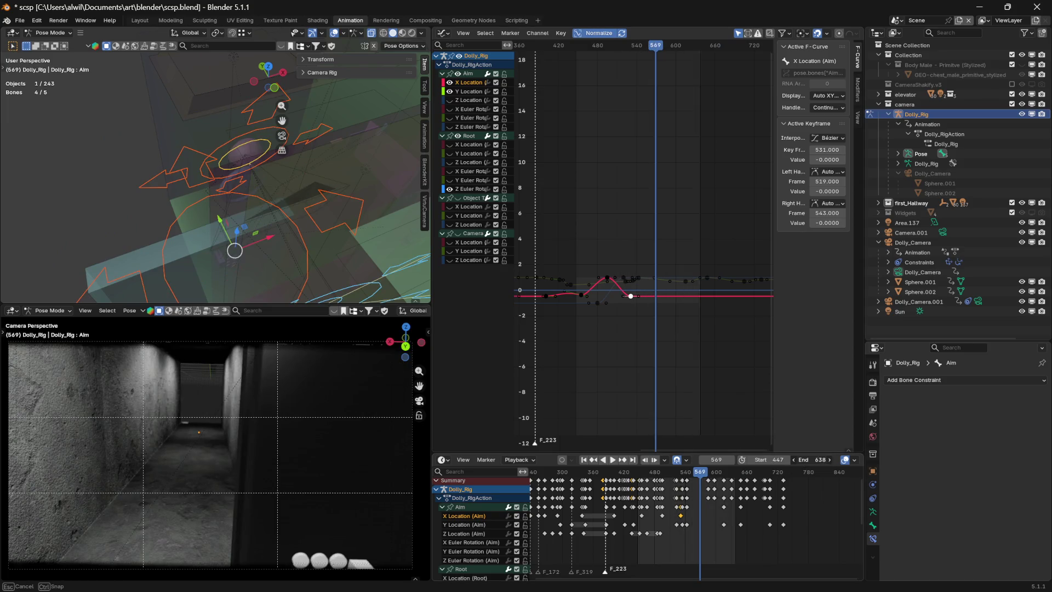
- Play the longer range, check the ending near frame 701, then replay from the range start
key("space")
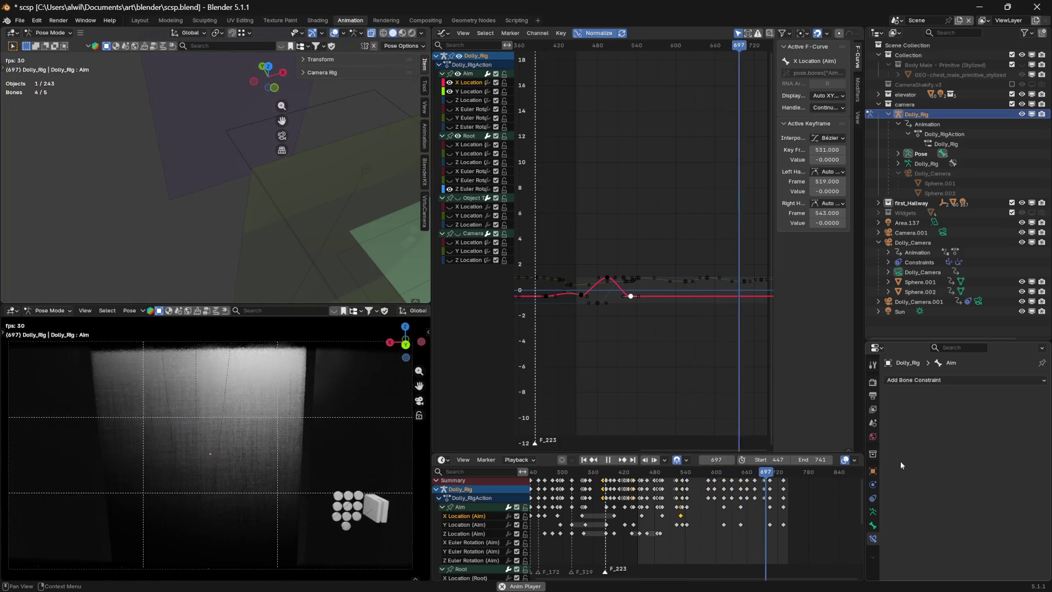
key("space")
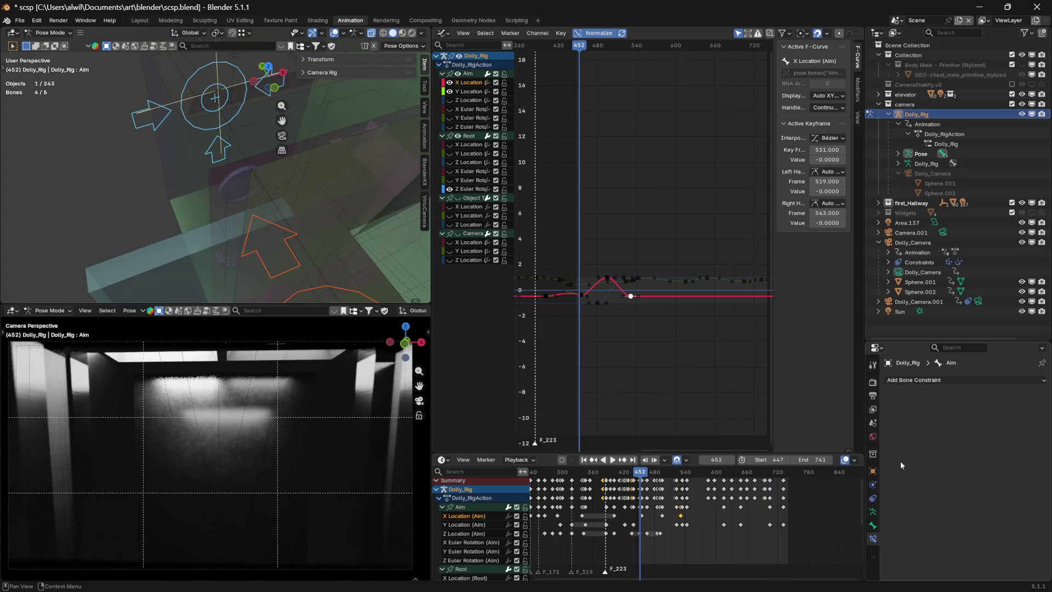
left_click_drag(645, 474, 761, 471)
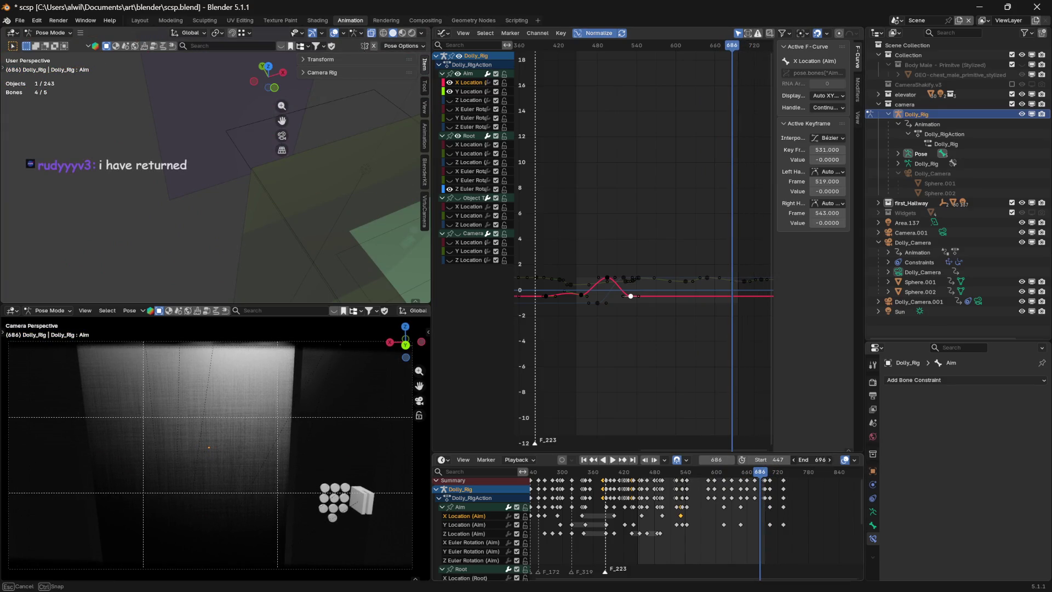
key("space")
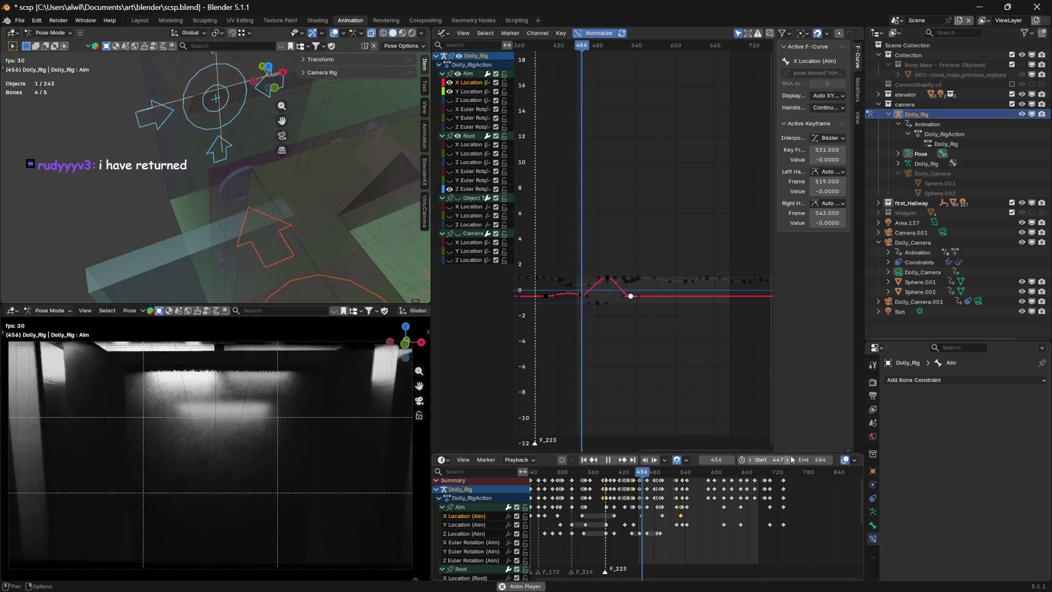
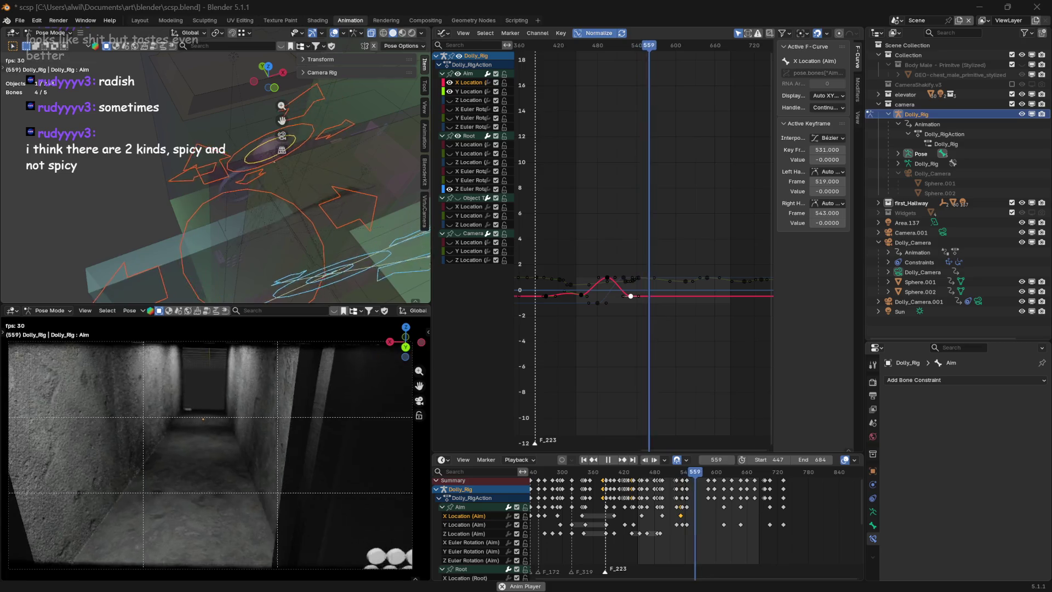
- Clear the keyframe selection, stop playback and return to around frame 470
left_click(681, 370)
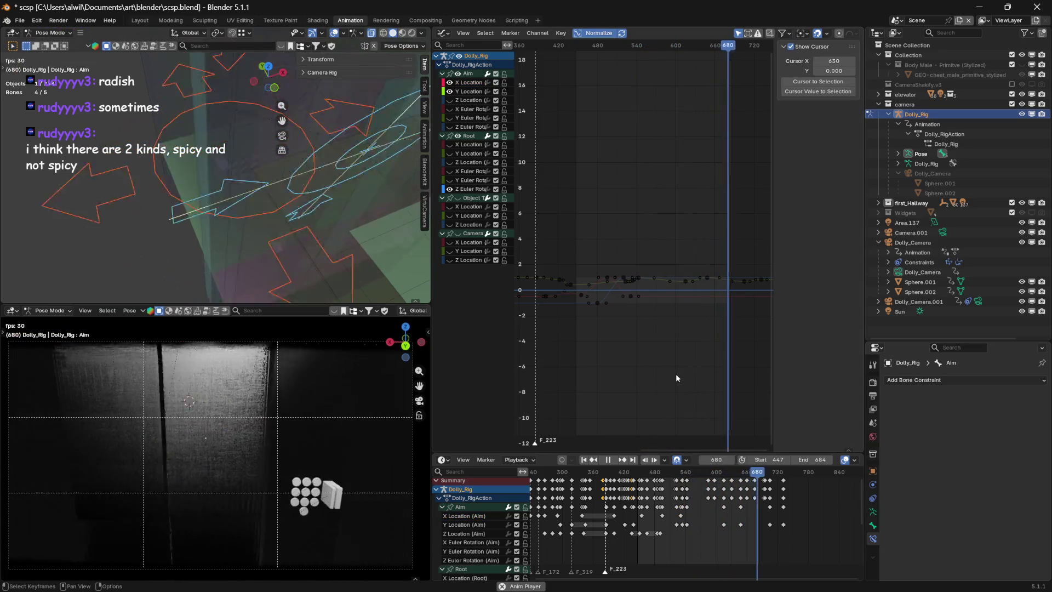
mouse_move(272, 260)
middle_mouse_down()
mouse_move(357, 244)
mouse_move(334, 264)
mouse_move(347, 242)
middle_mouse_up()
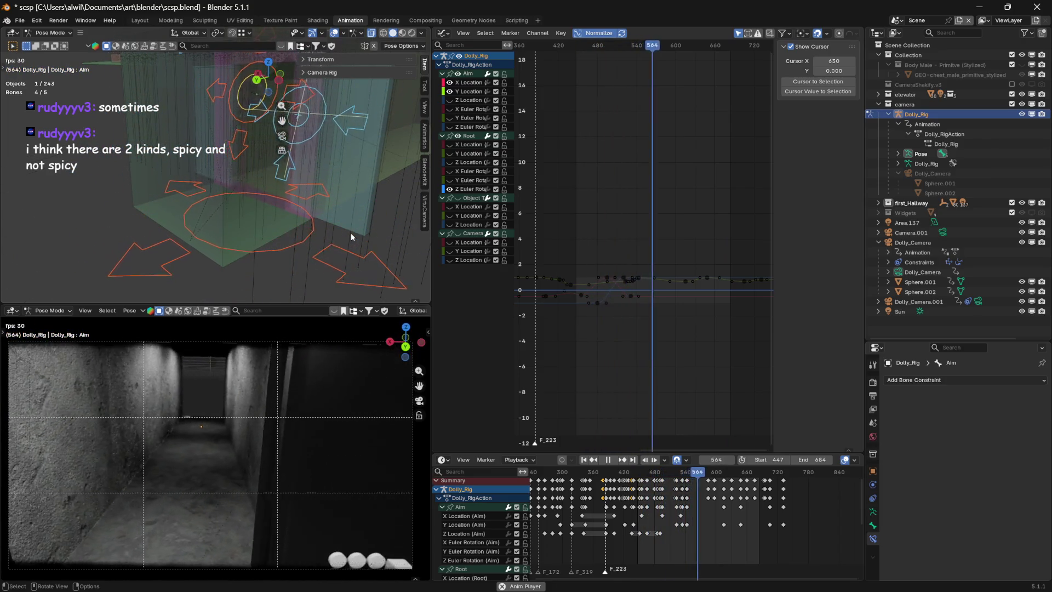
key("space")
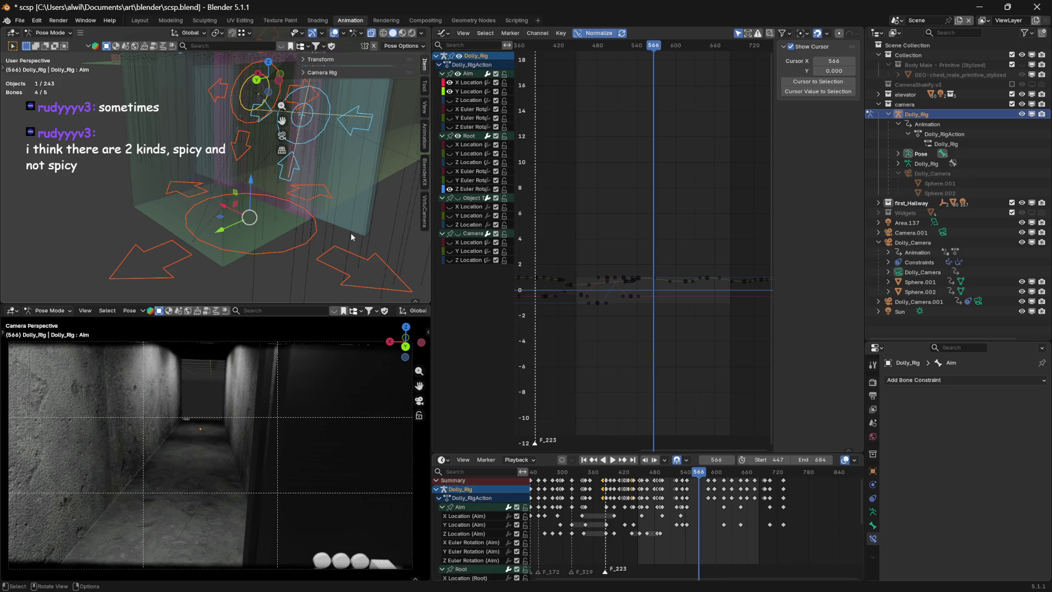
mouse_move(699, 478)
left_mouse_down()
mouse_move(650, 476)
mouse_move(756, 468)
mouse_move(662, 473)
mouse_move(678, 475)
left_mouse_up()
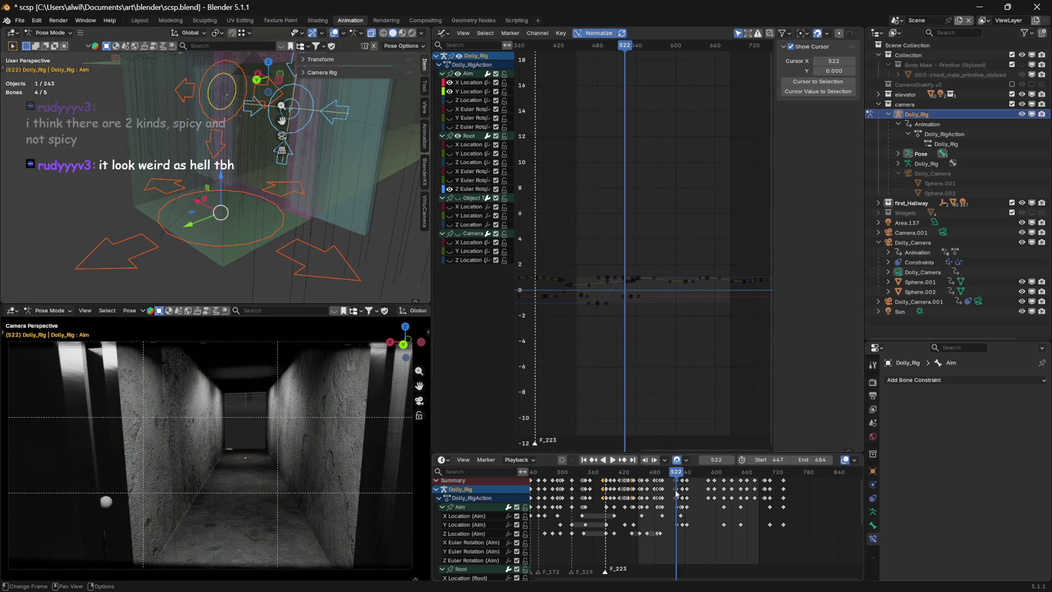
- Delete the Dolly_Rig keyframes just after frame 516, around frame 520
scroll(688, 513, "up", 6)
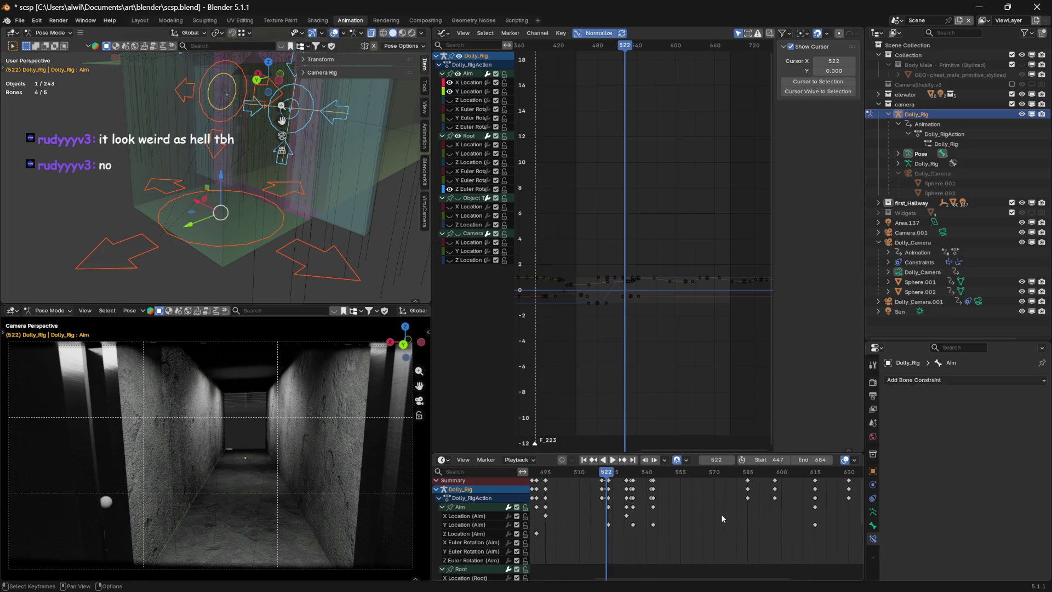
left_click_drag(607, 473, 593, 474)
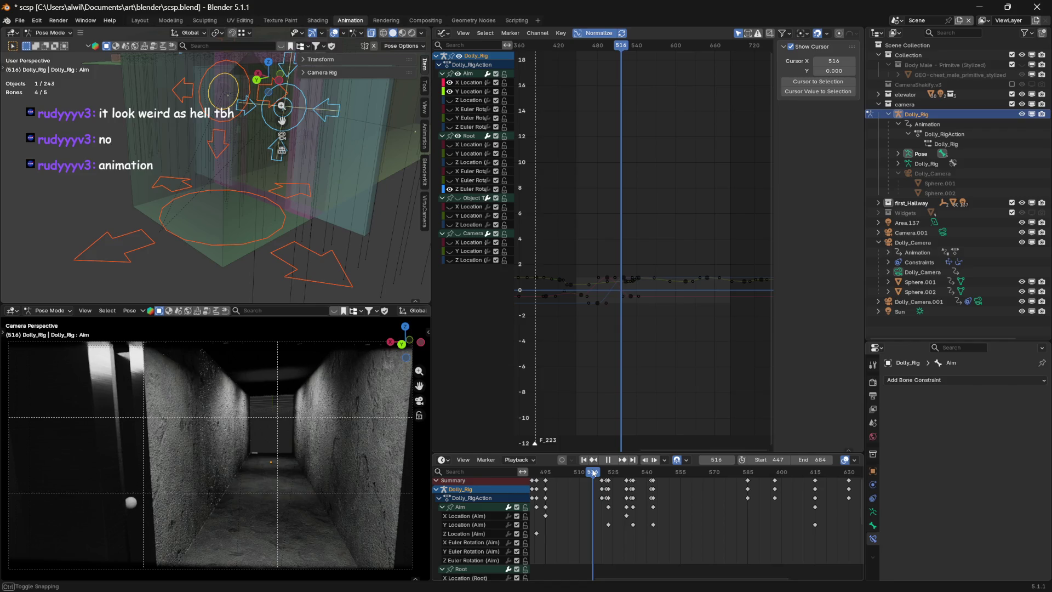
mouse_move(680, 538)
left_mouse_down()
mouse_move(647, 525)
mouse_move(606, 477)
left_mouse_up()
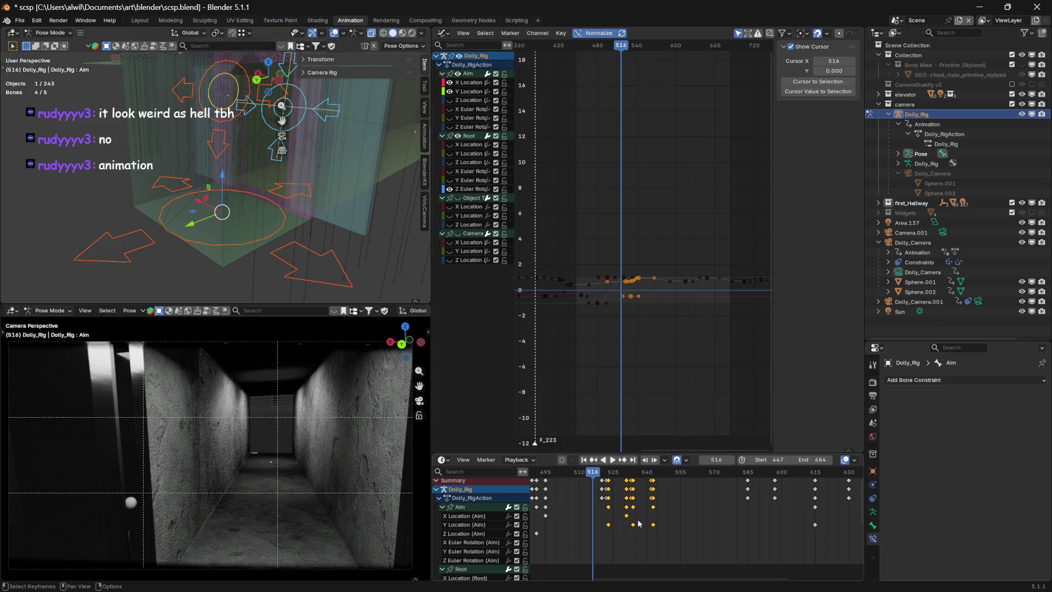
key("Delete")
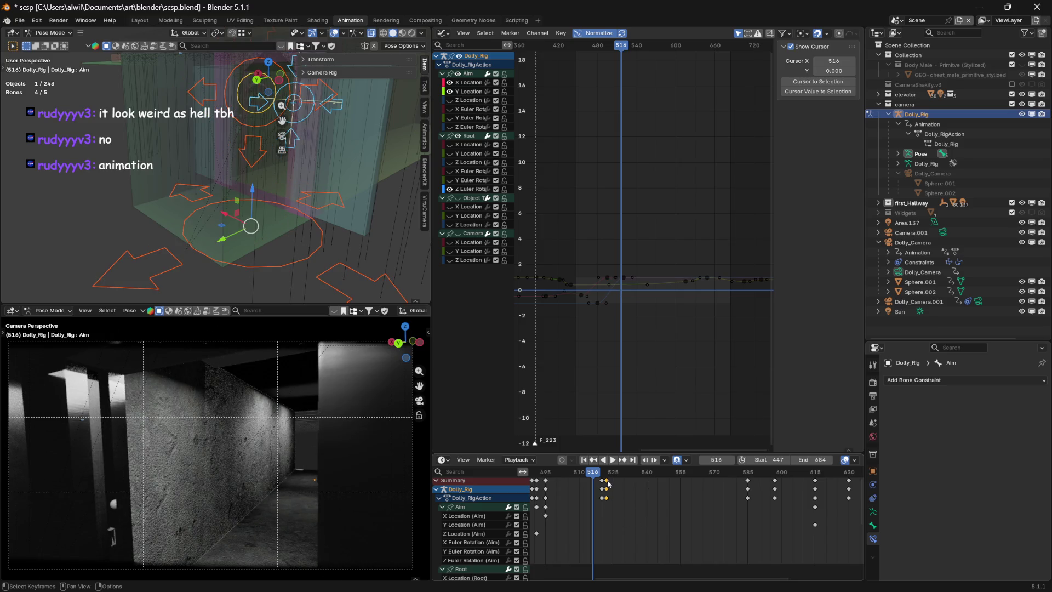
key("Delete")
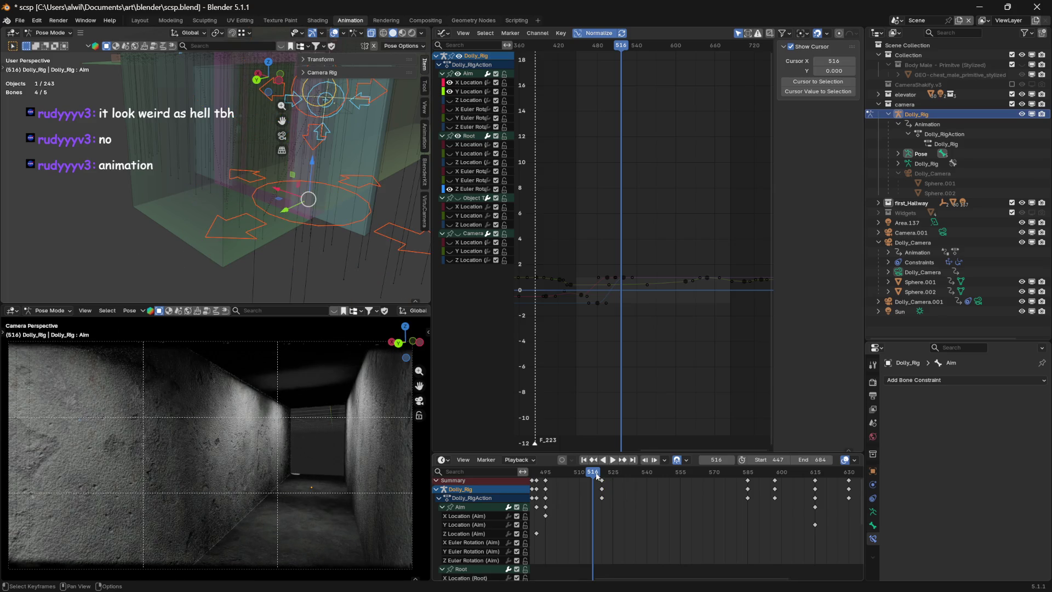
- Play the camera move from frame 516 and stop around frame 677
key("space")
key("Escape")
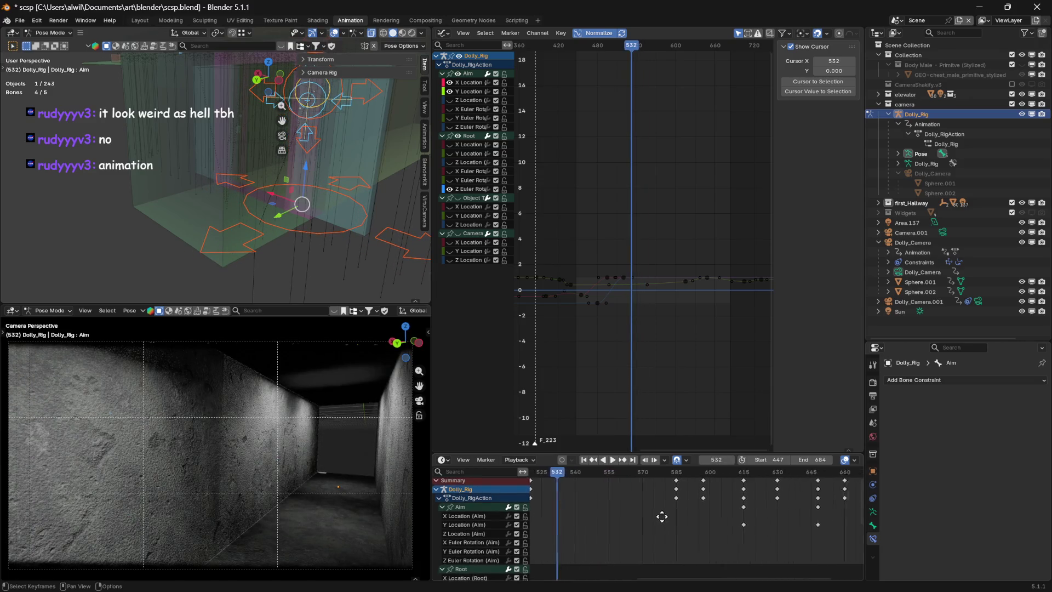
scroll(665, 514, "down", 6, "ctrl")
key("space")
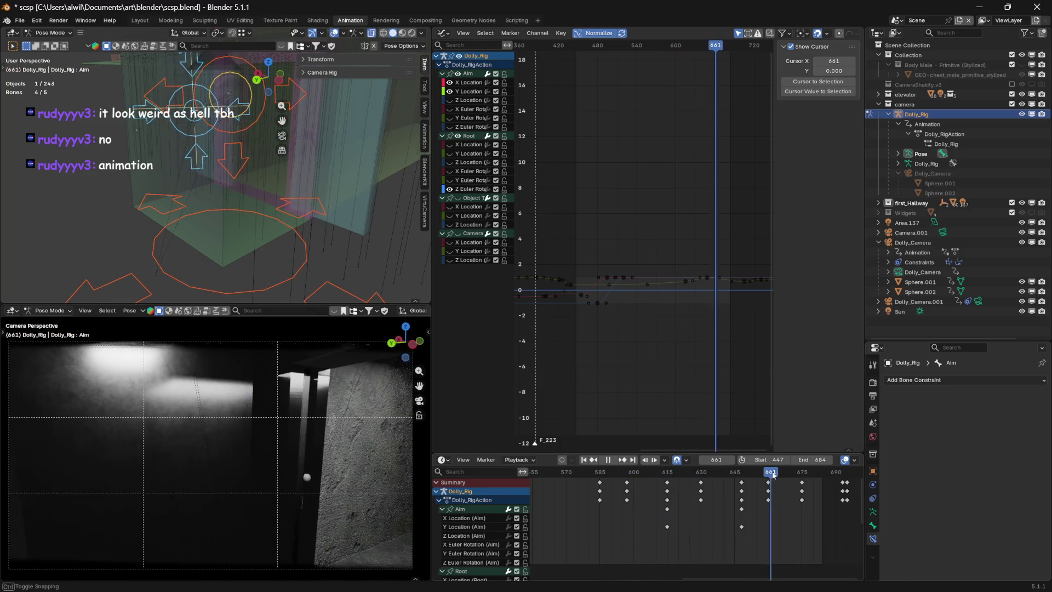
key("space")
middle_click_drag(774, 508, 572, 509)
mouse_move(588, 473)
left_mouse_down()
mouse_move(661, 474)
mouse_move(618, 478)
mouse_move(628, 480)
left_mouse_up()
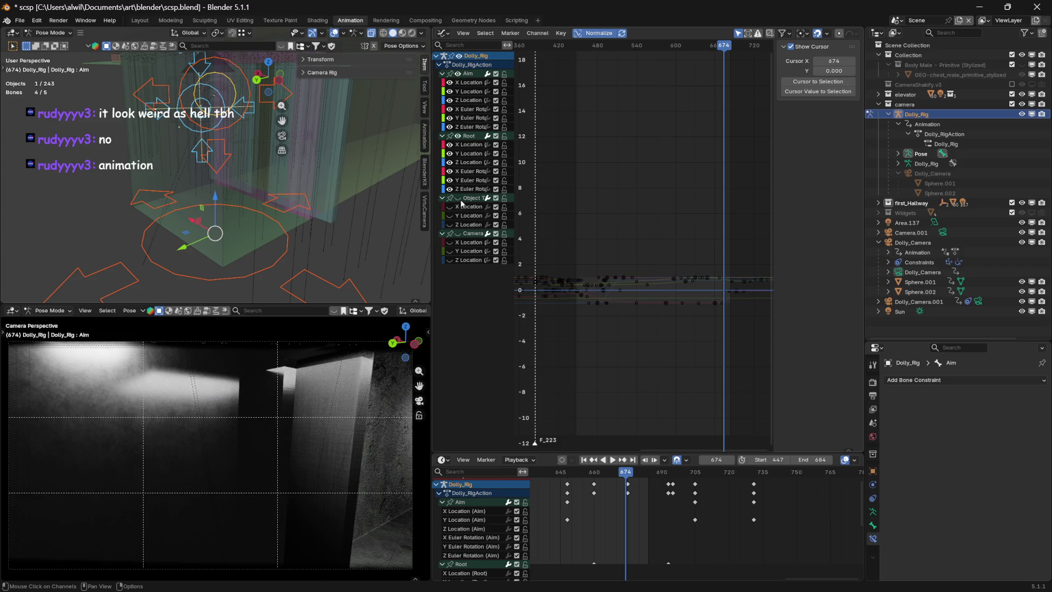
- Show the Camera channel curves and check the shot at frames 670–674
left_click(458, 234)
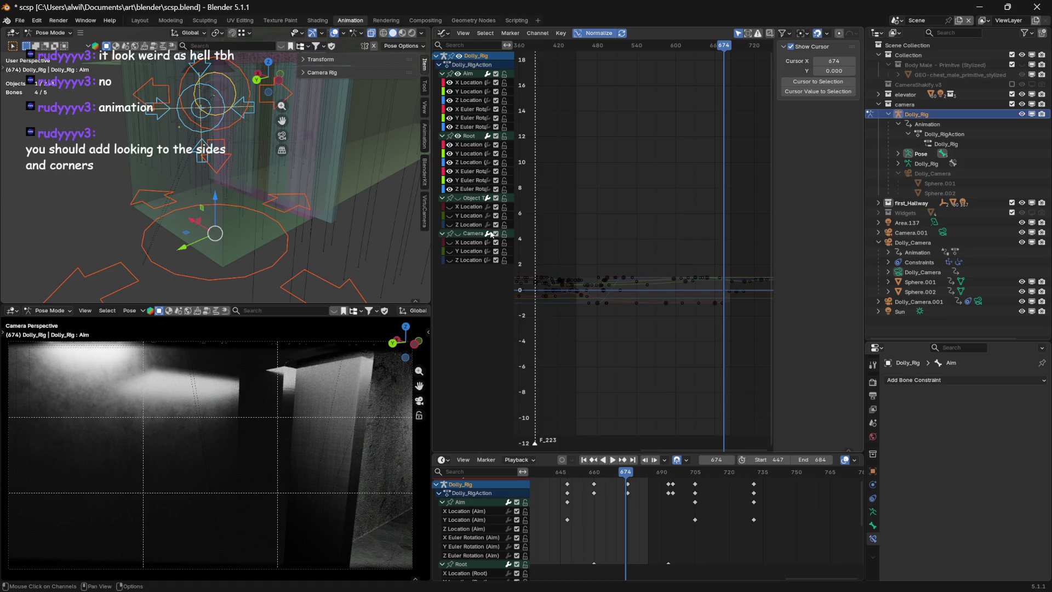
left_click_drag(631, 477, 623, 473)
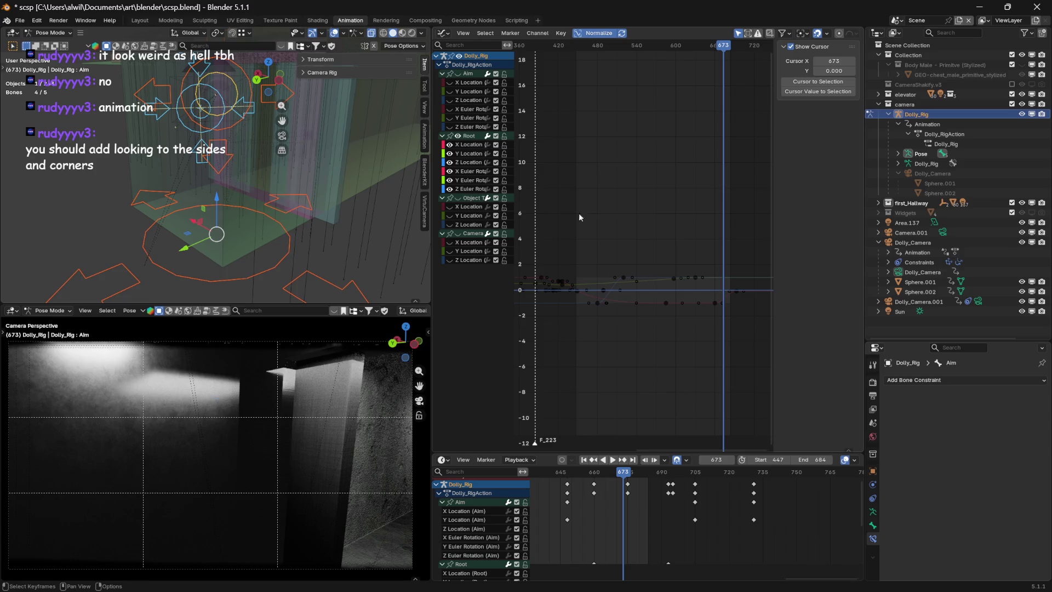
mouse_move(627, 478)
left_mouse_down()
mouse_move(603, 476)
mouse_move(613, 466)
left_mouse_up()
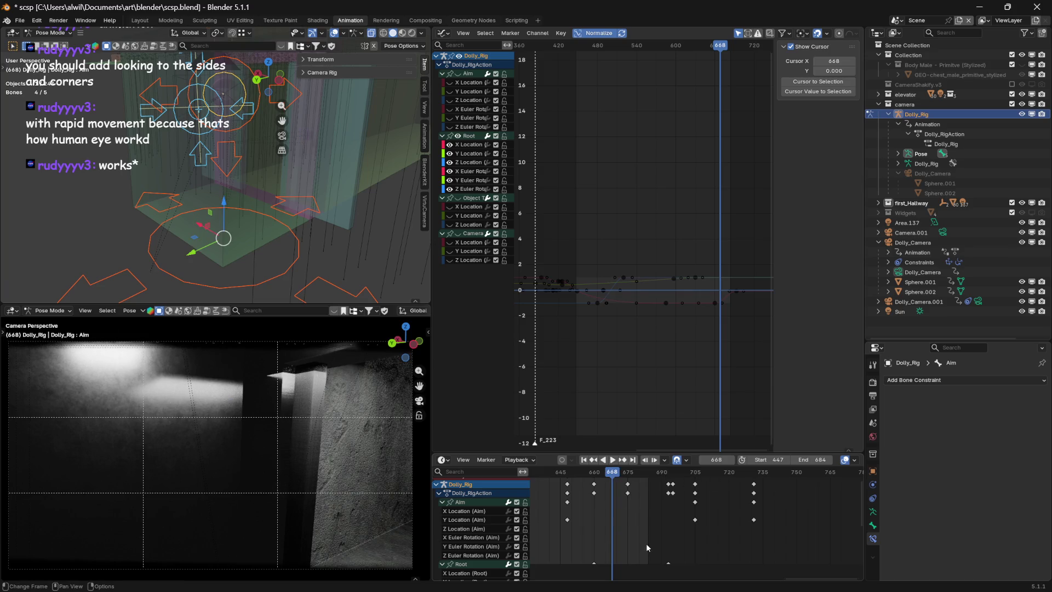
- Make the Graph Editor taller than the Dope Sheet and return to frame 467
middle_click_drag(631, 512, 697, 496)
mouse_move(695, 453)
left_mouse_down()
mouse_move(700, 403)
mouse_move(695, 482)
mouse_move(694, 445)
mouse_move(695, 470)
left_mouse_up()
left_click(720, 46)
mouse_move(719, 46)
left_mouse_down()
mouse_move(588, 52)
mouse_move(705, 63)
mouse_move(686, 64)
left_mouse_up()
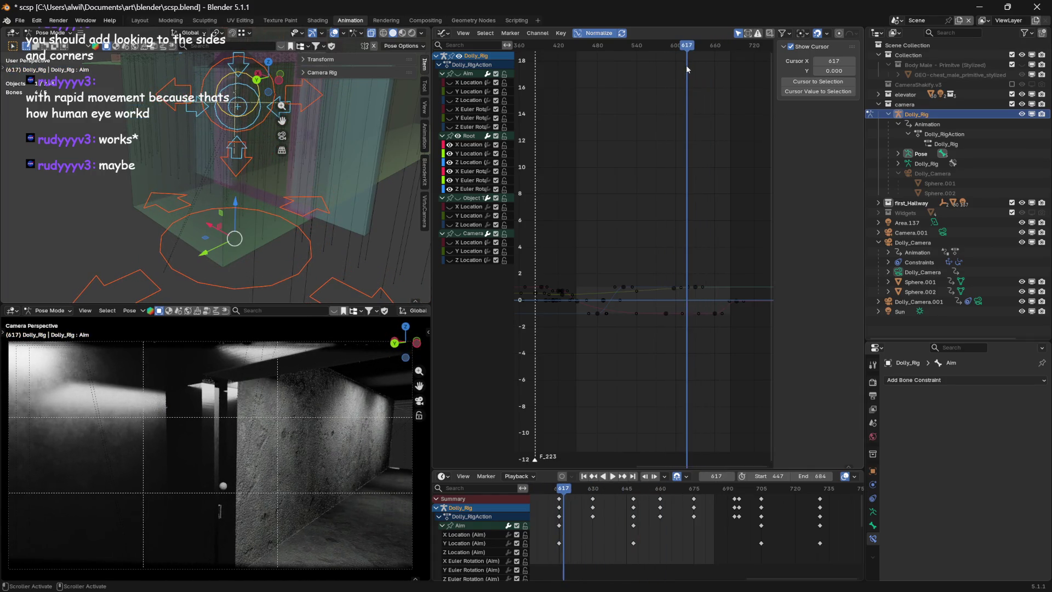
- Delete the keys after frame 617 (about 630, 660, 688) and replay the camera move
left_click_drag(723, 311, 741, 336)
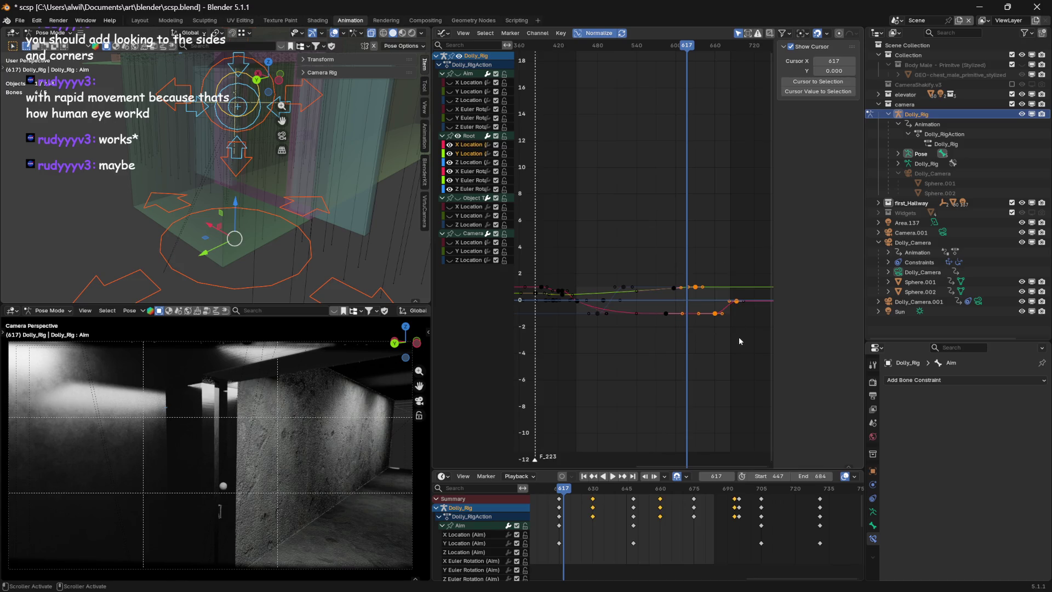
key("Delete")
key("space")
left_click_drag(687, 59, 663, 59)
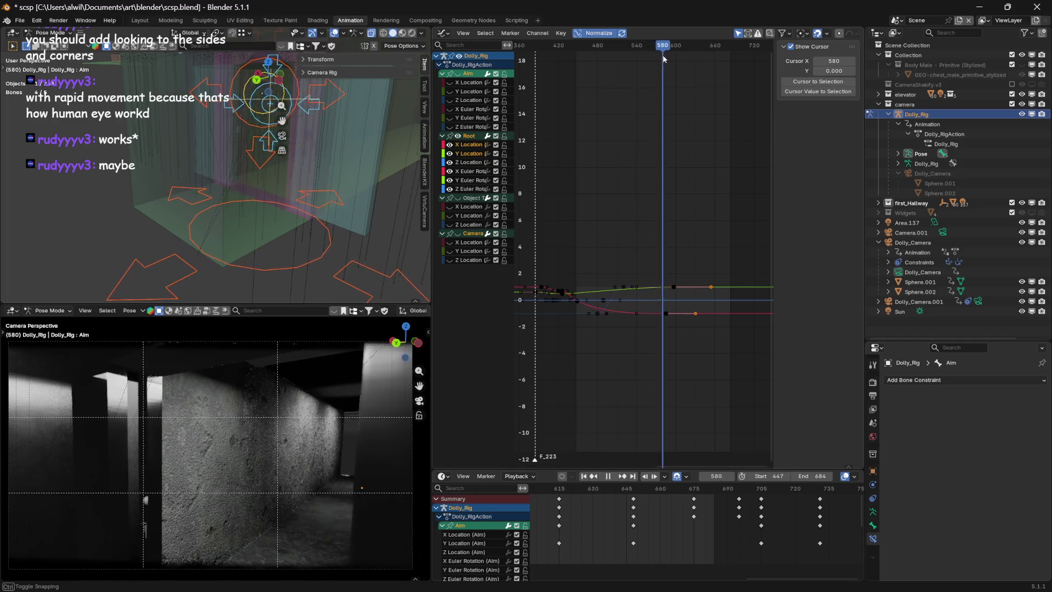
key("space")
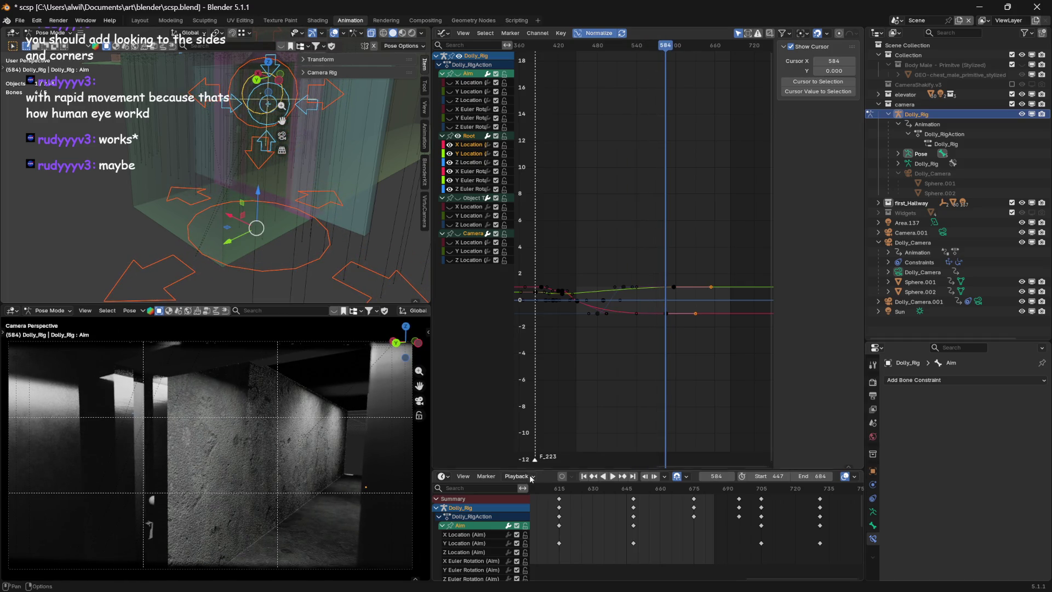
key("space")
mouse_move(653, 45)
left_mouse_down()
mouse_move(582, 45)
mouse_move(616, 45)
mouse_move(597, 45)
left_mouse_up()
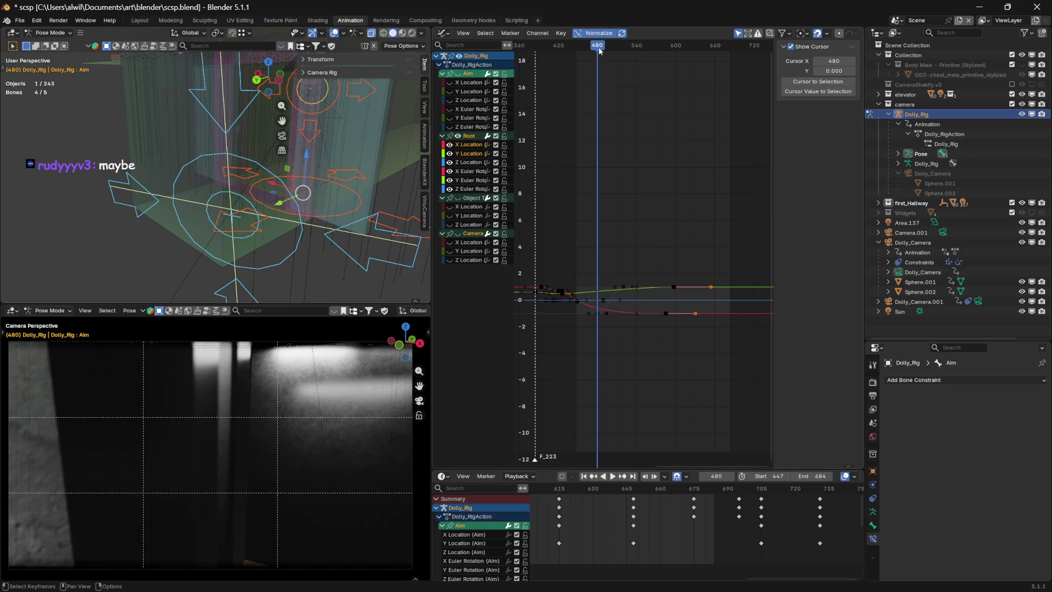
scroll(599, 51, "up", 10, "alt")
mouse_move(647, 221)
middle_mouse_down()
mouse_move(707, 211)
mouse_move(663, 239)
mouse_move(697, 248)
mouse_move(673, 252)
middle_mouse_up()
left_click(699, 295)
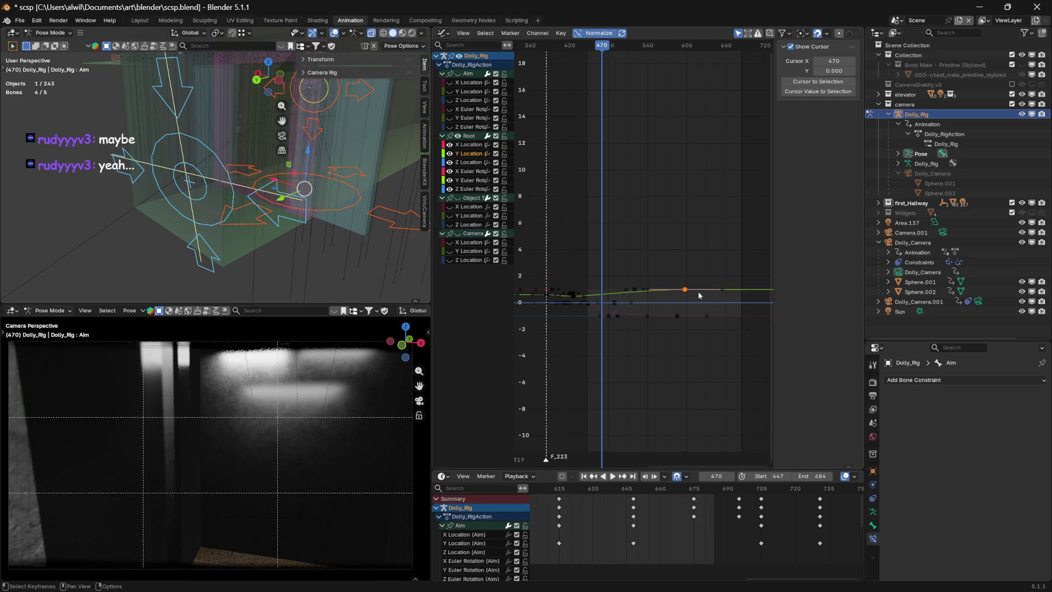
key("b")
left_click_drag(697, 298, 674, 269)
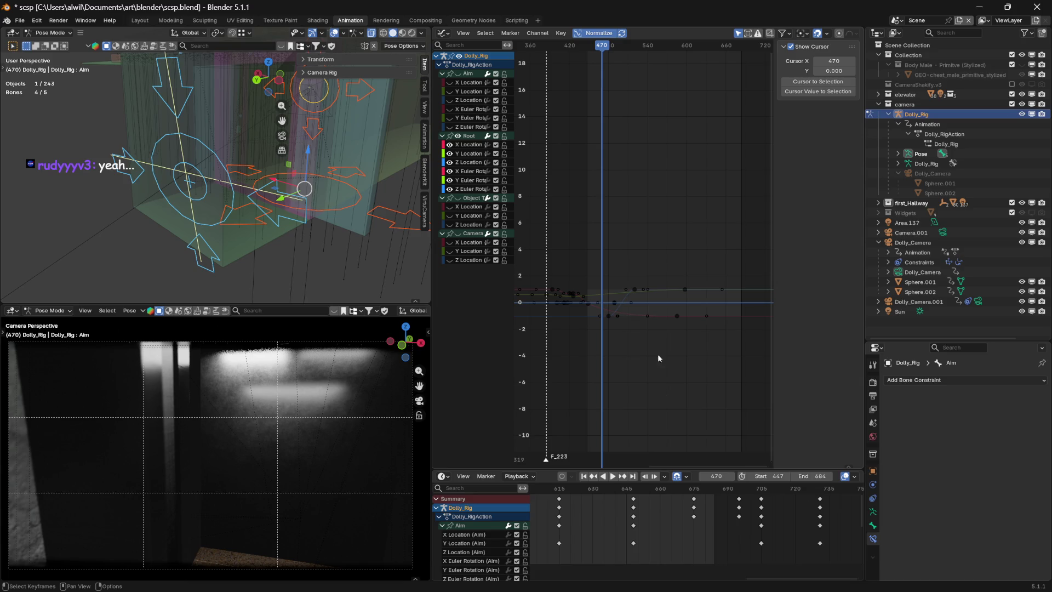
left_click(676, 317)
left_click(678, 335)
left_click_drag(682, 282, 692, 291)
left_click(682, 272)
key("b")
left_click(679, 337)
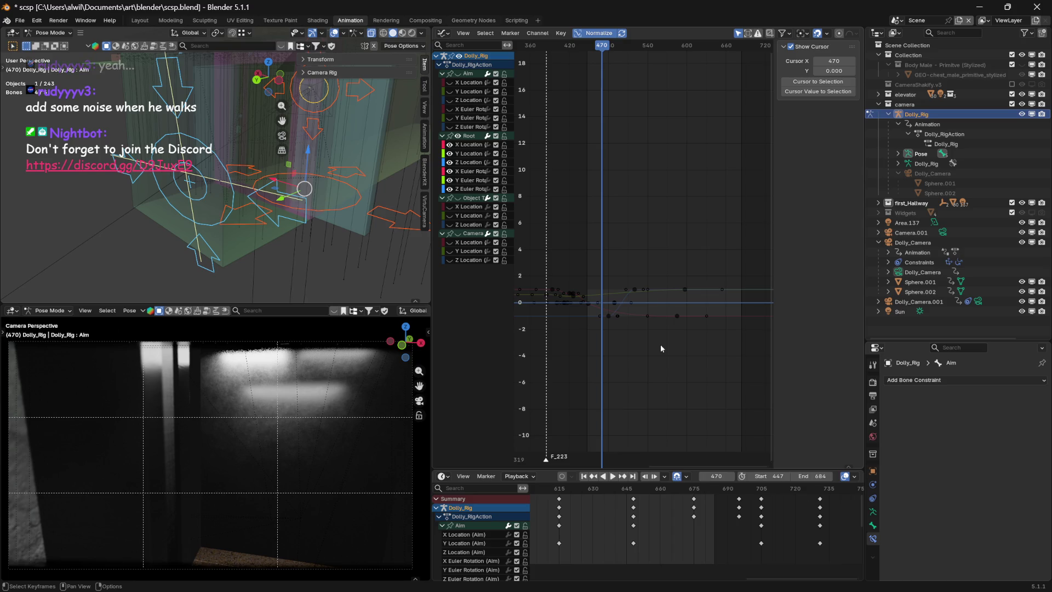
left_click(685, 289)
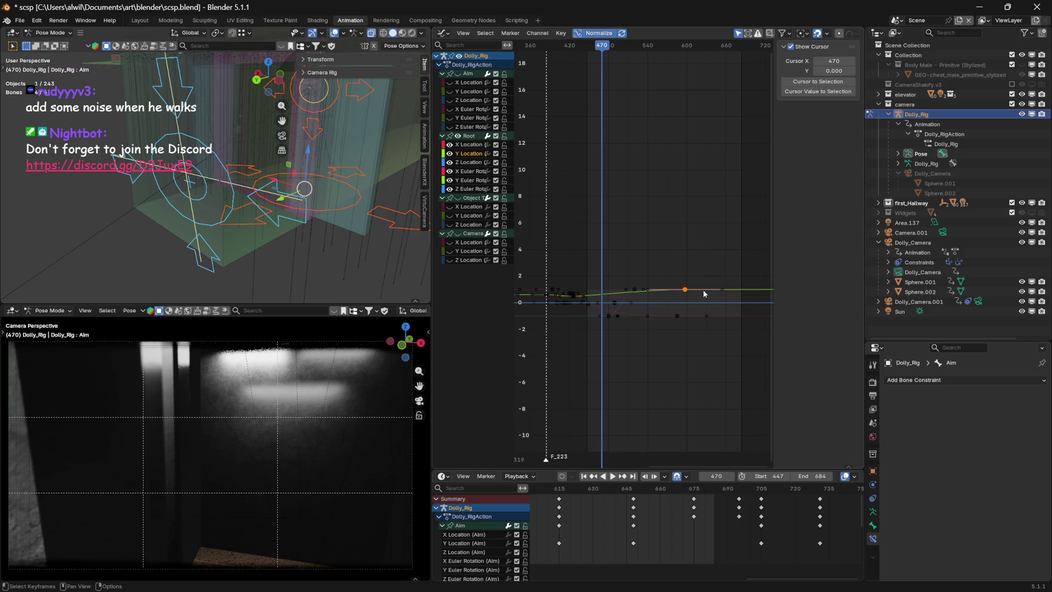
left_click(696, 268)
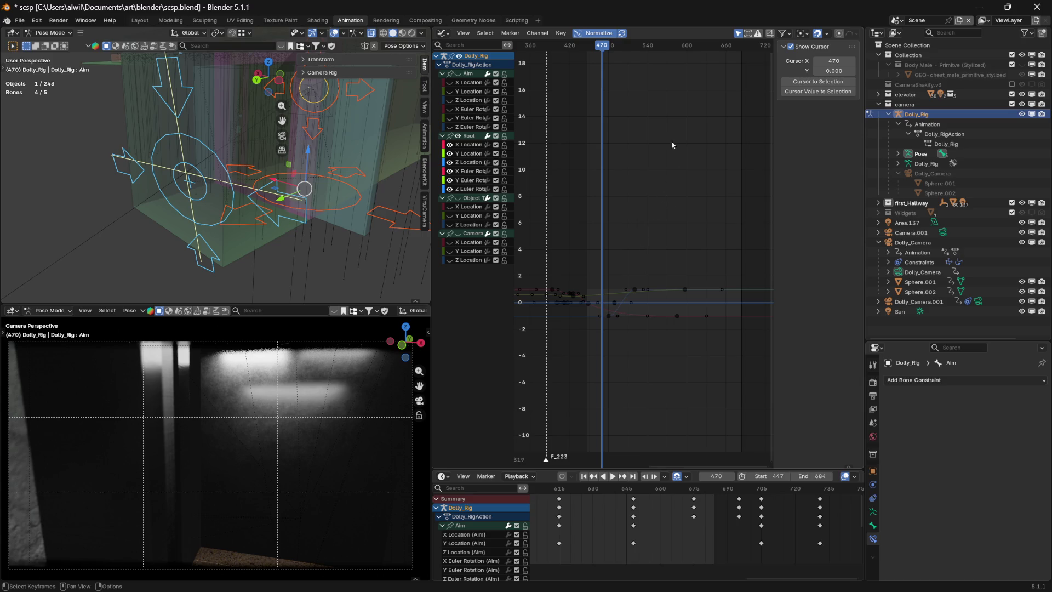
- Hide the Root channel curves and show only the Aim bone curves
mouse_move(621, 46)
left_mouse_down()
mouse_move(653, 46)
mouse_move(638, 51)
mouse_move(624, 82)
mouse_move(632, 141)
left_mouse_up()
scroll(700, 183, "left", 3, "ctrl")
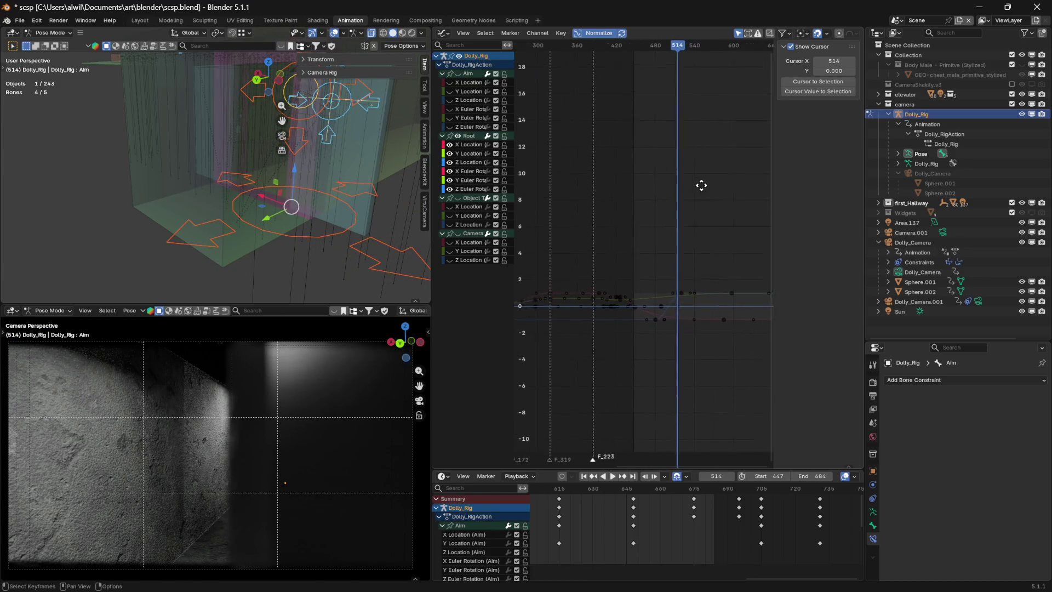
left_click(689, 48)
mouse_move(689, 48)
left_mouse_down()
mouse_move(579, 47)
mouse_move(669, 54)
mouse_move(656, 54)
left_mouse_up()
left_click(458, 136)
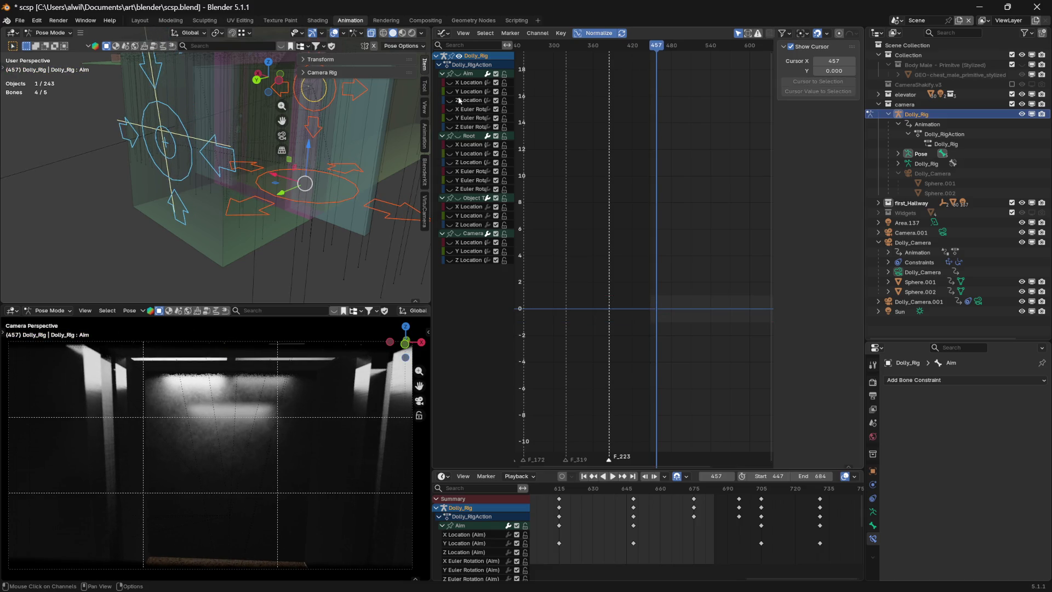
left_click(458, 74)
- Delete the Aim Y Location keyframes between about frames 600 and 650
mouse_move(657, 47)
left_mouse_down()
mouse_move(623, 48)
mouse_move(683, 51)
left_mouse_up()
middle_click_drag(707, 131, 634, 176)
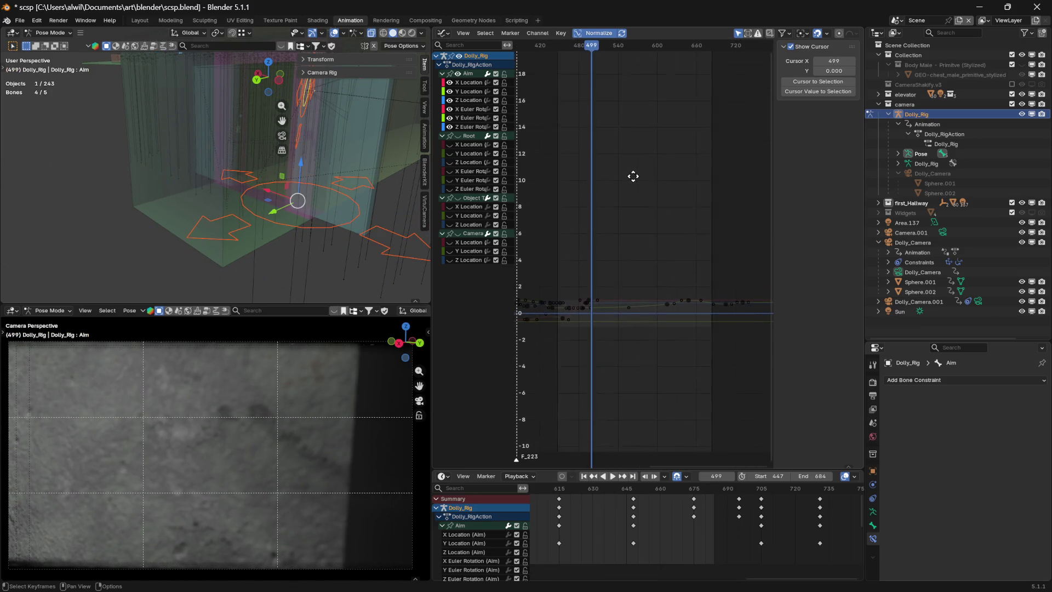
mouse_move(603, 53)
left_mouse_down()
mouse_move(721, 77)
mouse_move(653, 109)
left_mouse_up()
mouse_move(659, 275)
left_mouse_down()
mouse_move(683, 321)
mouse_move(705, 336)
left_mouse_up()
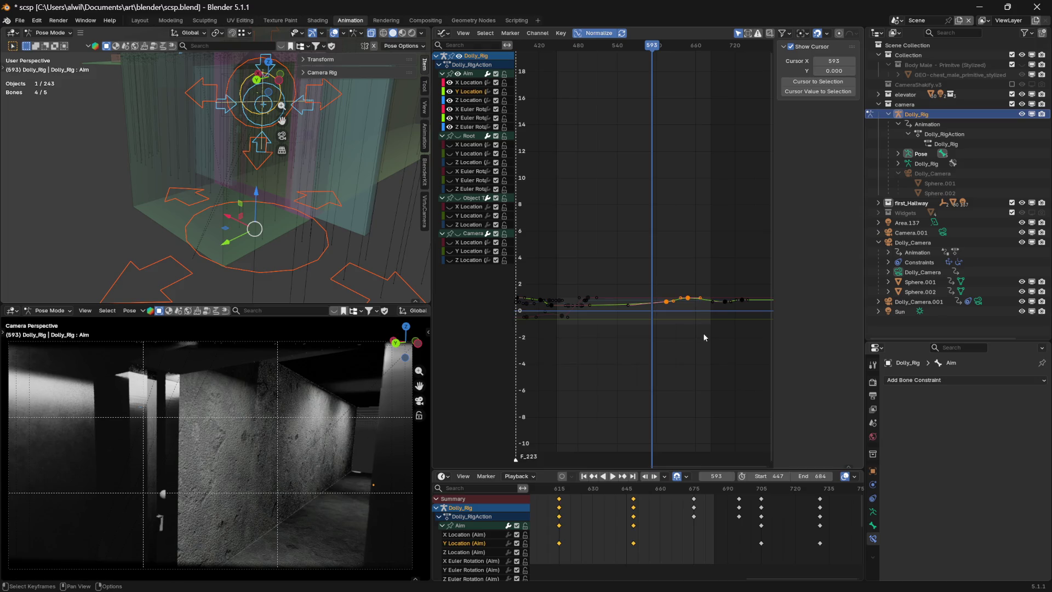
key("Delete")
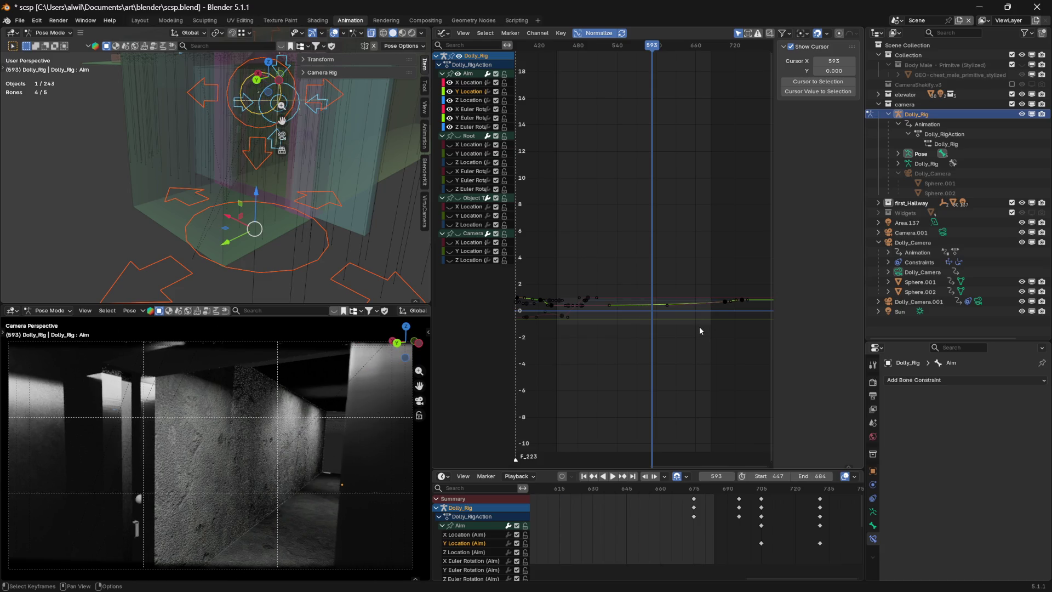
mouse_move(654, 50)
left_mouse_down()
mouse_move(568, 58)
mouse_move(585, 62)
left_mouse_up()
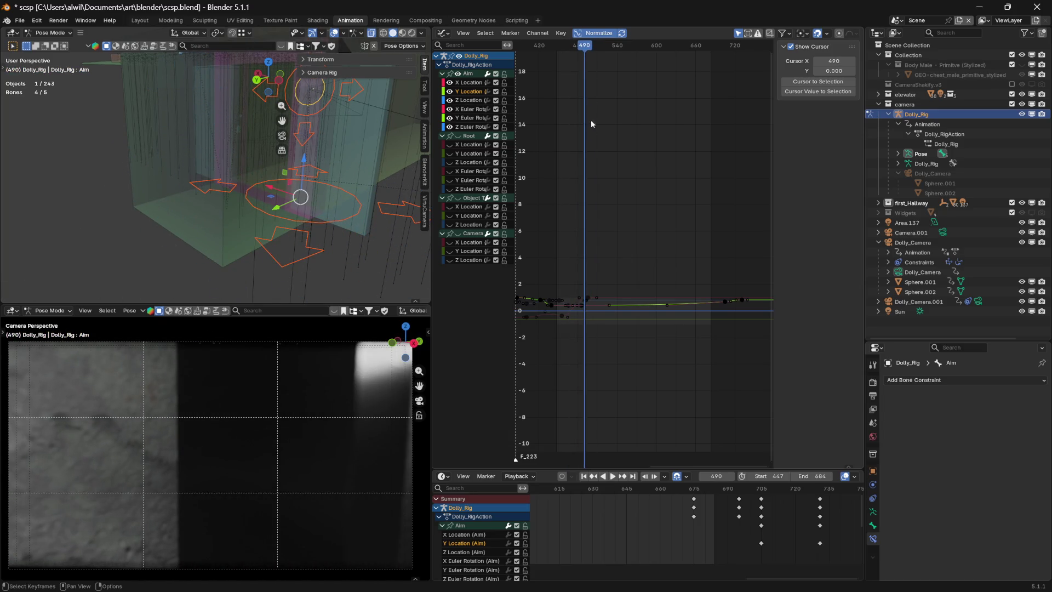
- Zoom the Graph Editor to frames 420–540 and review the motion around frames 400–464
mouse_move(634, 363)
middle_mouse_down("ctrl")
mouse_move(641, 336)
mouse_move(662, 341)
mouse_move(639, 322)
mouse_move(626, 333)
mouse_move(657, 322)
mouse_move(681, 188)
middle_mouse_up("ctrl")
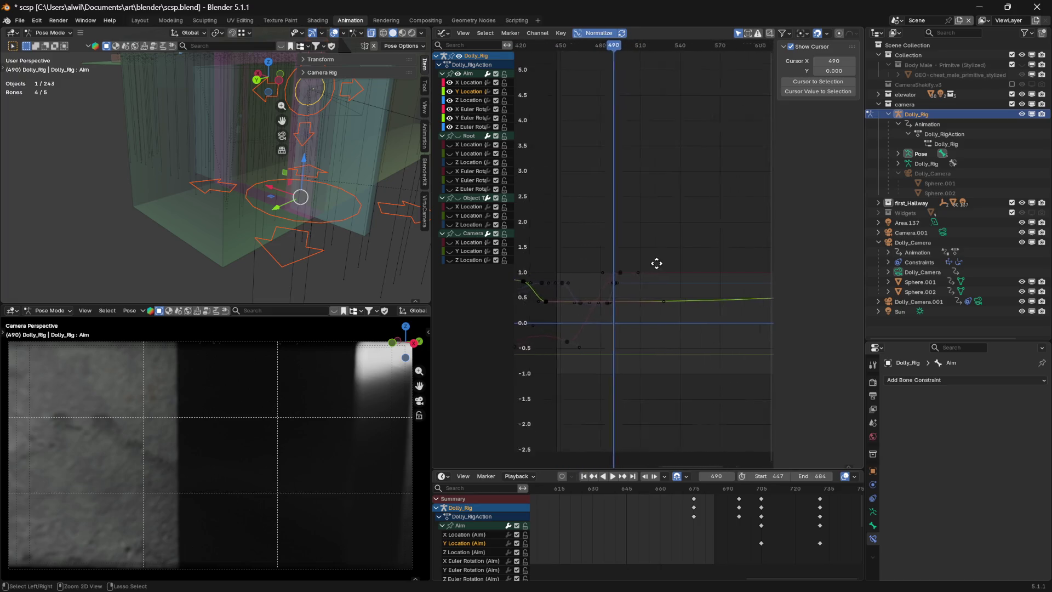
middle_click_drag(653, 262, 684, 246, "ctrl")
mouse_move(661, 47)
left_mouse_down()
mouse_move(620, 50)
mouse_move(671, 62)
mouse_move(630, 68)
left_mouse_up()
mouse_move(630, 246)
left_mouse_down()
mouse_move(667, 299)
mouse_move(734, 346)
left_mouse_up()
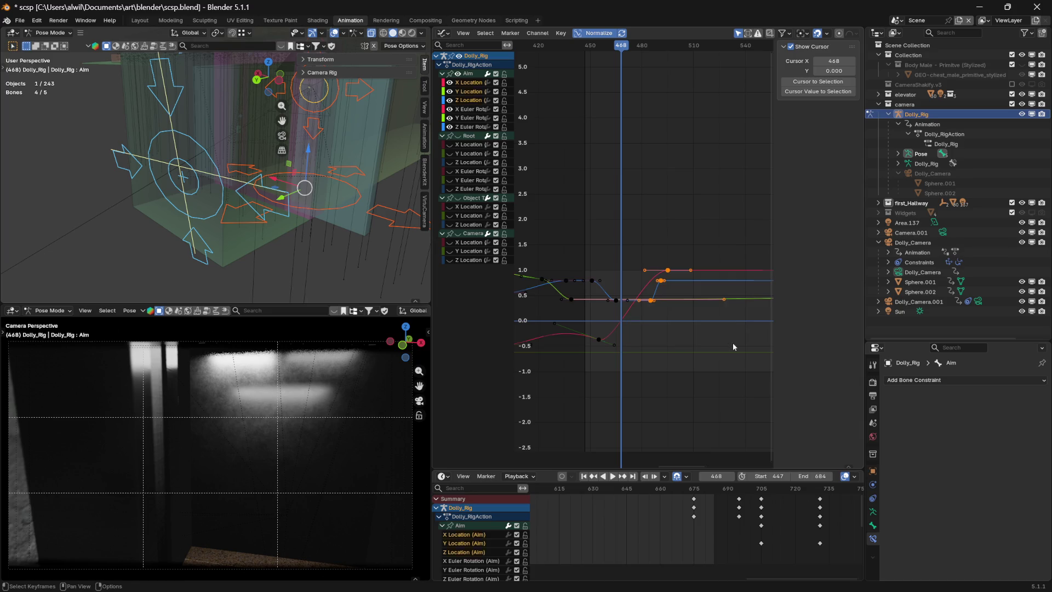
left_click(669, 186)
middle_click_drag(679, 162, 741, 156)
left_click_drag(671, 48, 574, 73)
mouse_move(574, 72)
middle_mouse_down()
mouse_move(651, 135)
mouse_move(606, 92)
middle_mouse_up()
left_click_drag(557, 46, 629, 49)
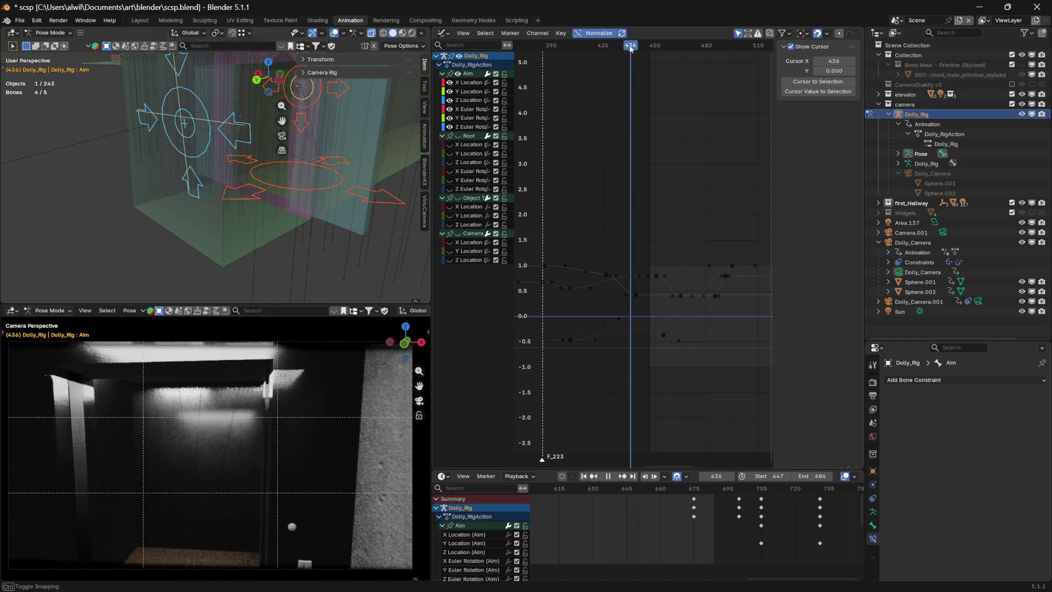
- Orbit the 3D view to a near-front angle of the Dolly_Rig, checking frames 429–466
mouse_move(359, 183)
middle_mouse_down()
mouse_move(348, 182)
mouse_move(383, 165)
middle_mouse_up()
mouse_move(629, 48)
left_mouse_down()
mouse_move(678, 46)
mouse_move(592, 50)
mouse_move(603, 69)
left_mouse_up()
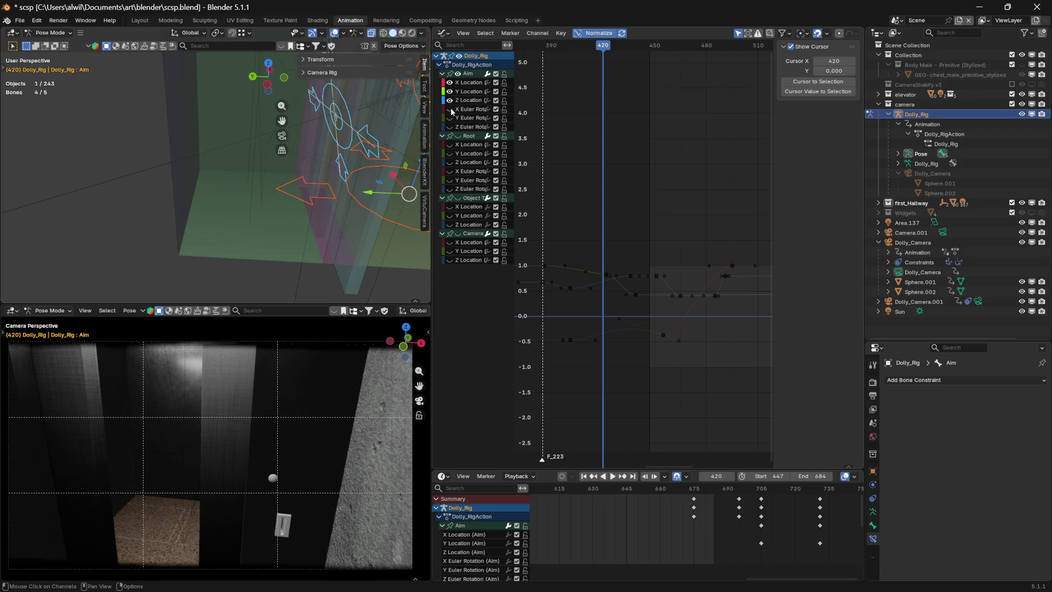
left_click_drag(605, 49, 662, 54)
middle_click_drag(405, 189, 37, 173)
mouse_move(282, 195)
middle_mouse_down()
mouse_move(265, 200)
mouse_move(342, 163)
middle_mouse_up()
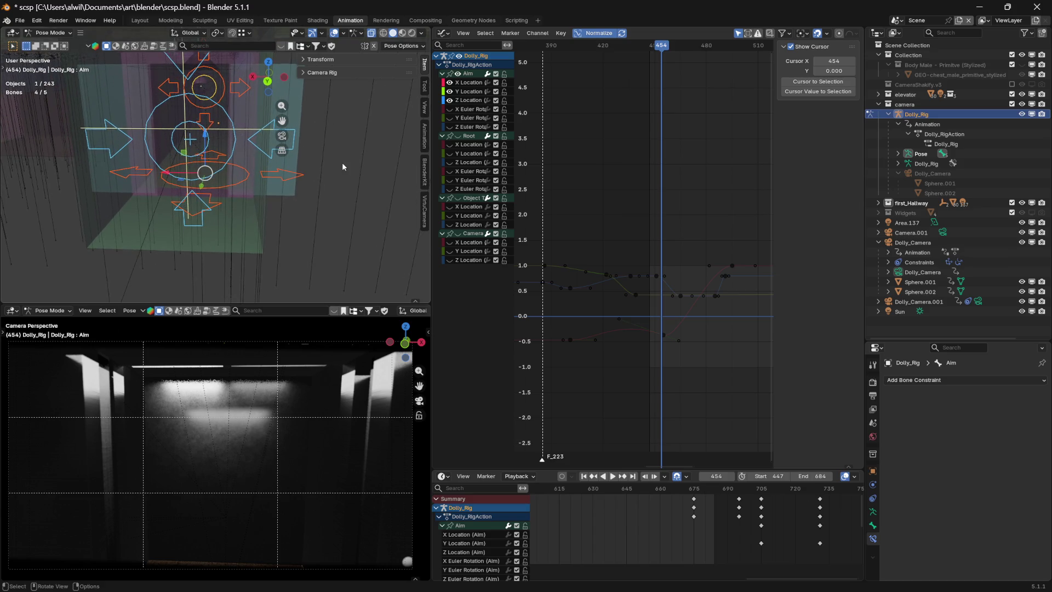
left_click_drag(664, 49, 664, 64)
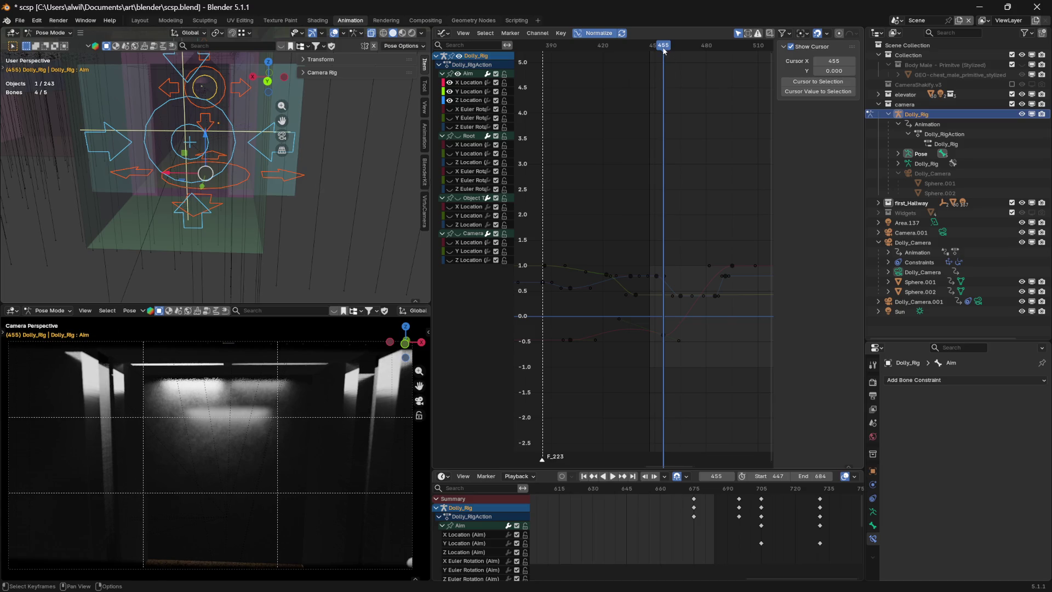
left_click_drag(663, 49, 692, 51)
- Move the late Aim X Location key to frame 471 and lower its value
left_click(734, 266)
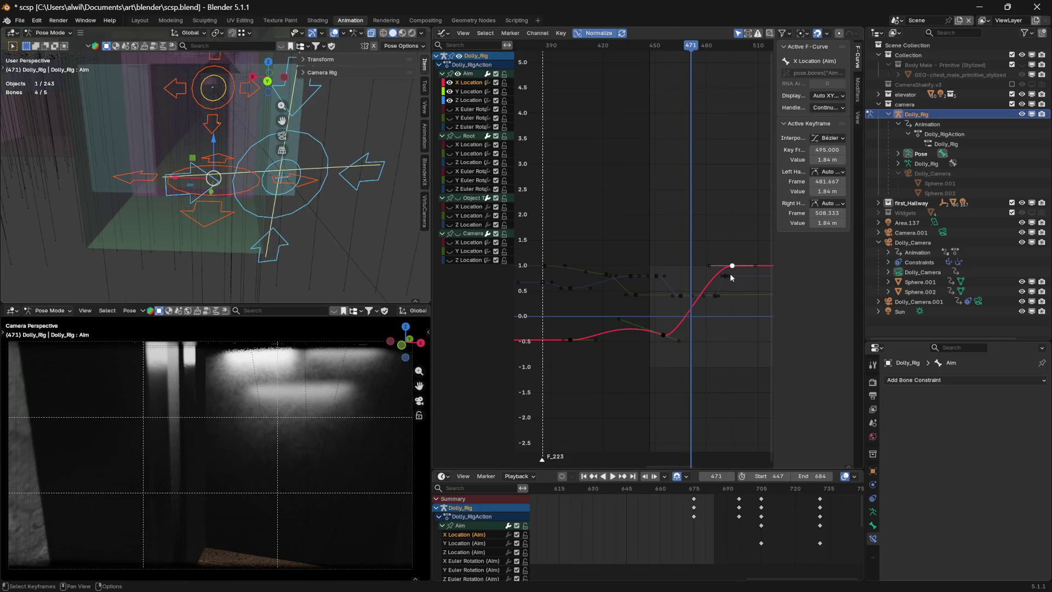
key("g")
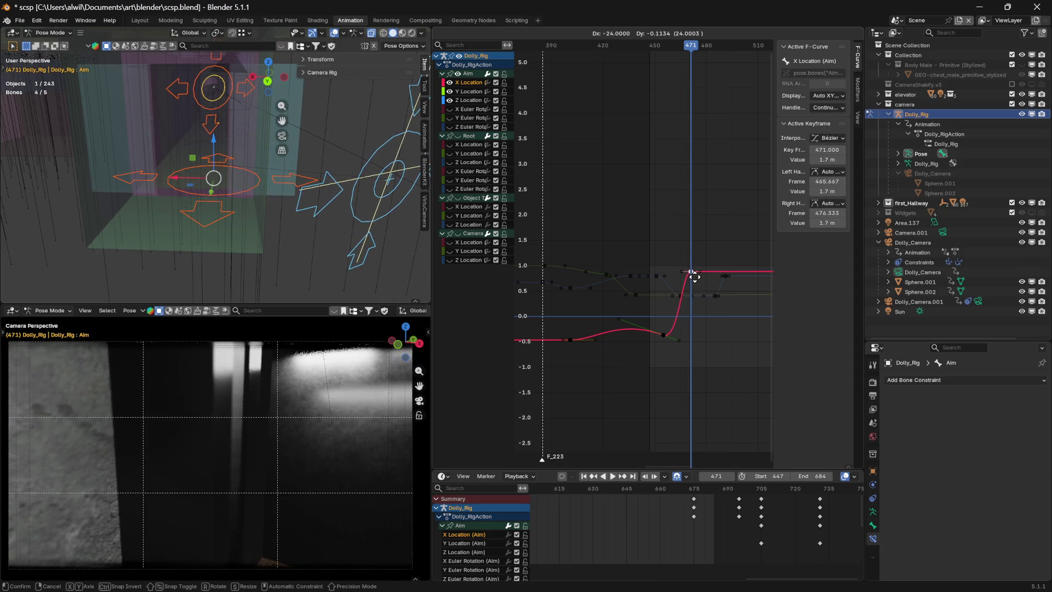
left_click(695, 279)
key("g")
key("y")
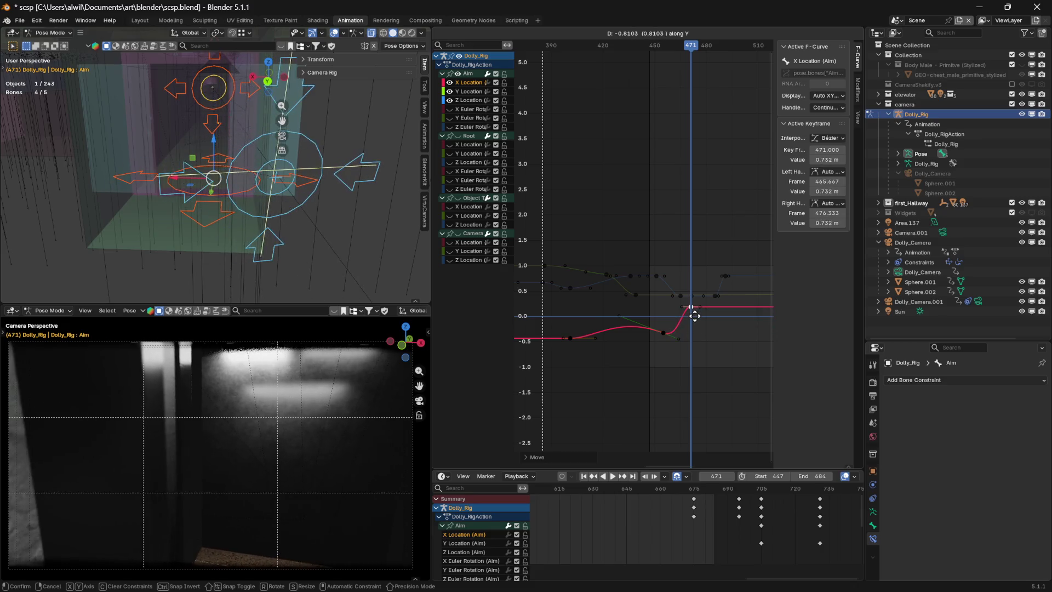
left_click(695, 320)
mouse_move(691, 46)
left_mouse_down()
mouse_move(593, 61)
mouse_move(635, 67)
left_mouse_up()
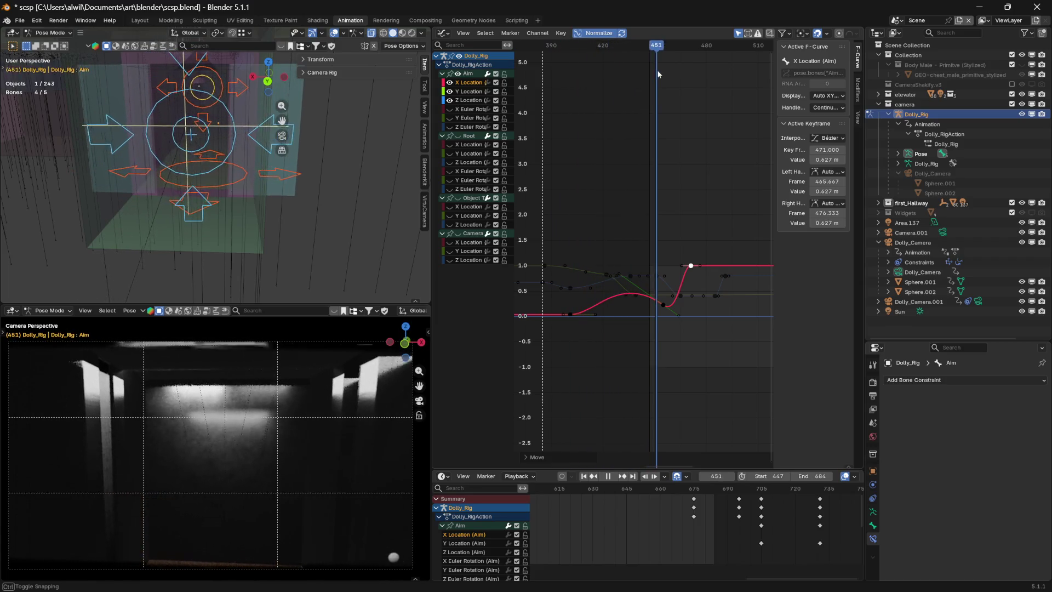
left_click_drag(693, 79, 678, 83)
key("space")
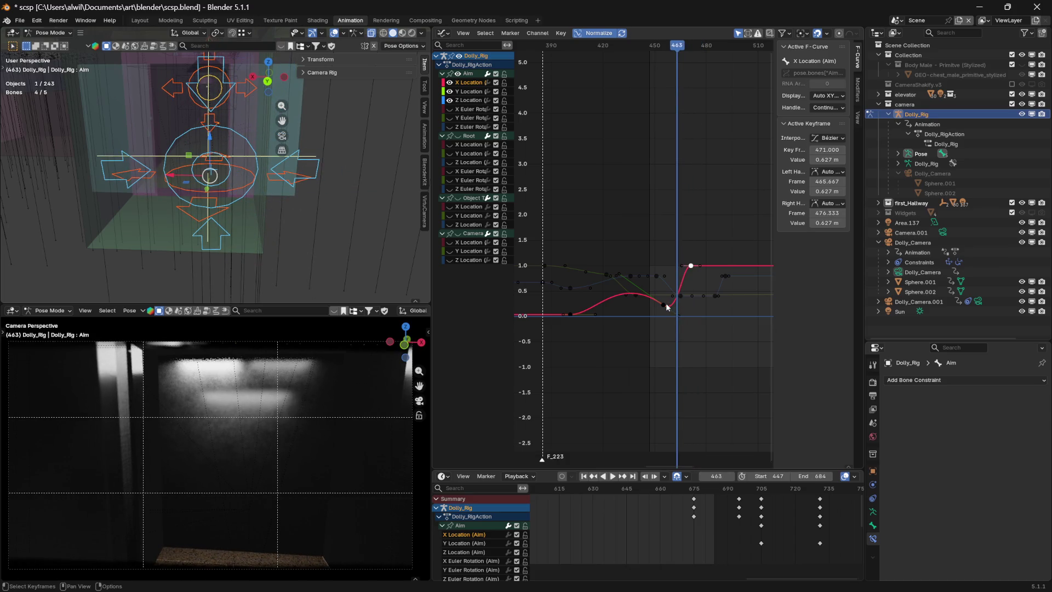
- Shift the peak X Location key later to about frame 487, leaving the frame 455 key in place
left_click(665, 305)
key("g")
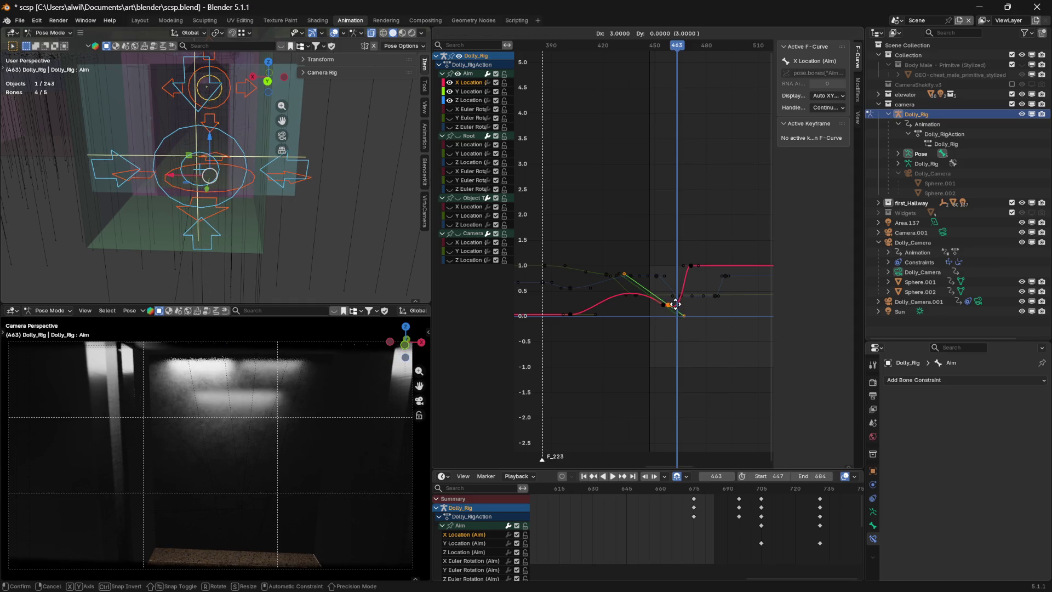
key("x")
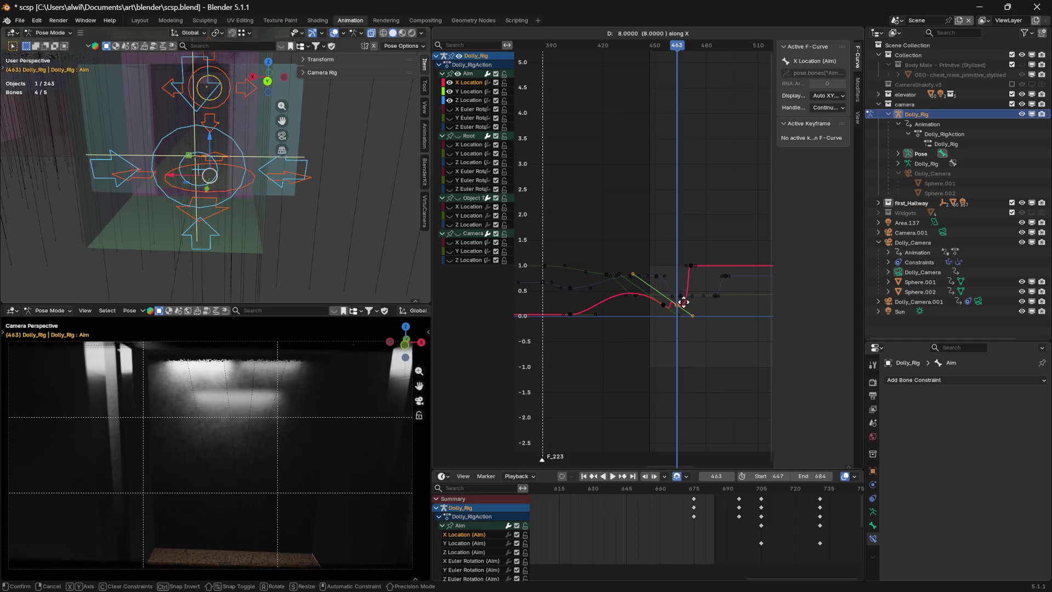
key("Escape")
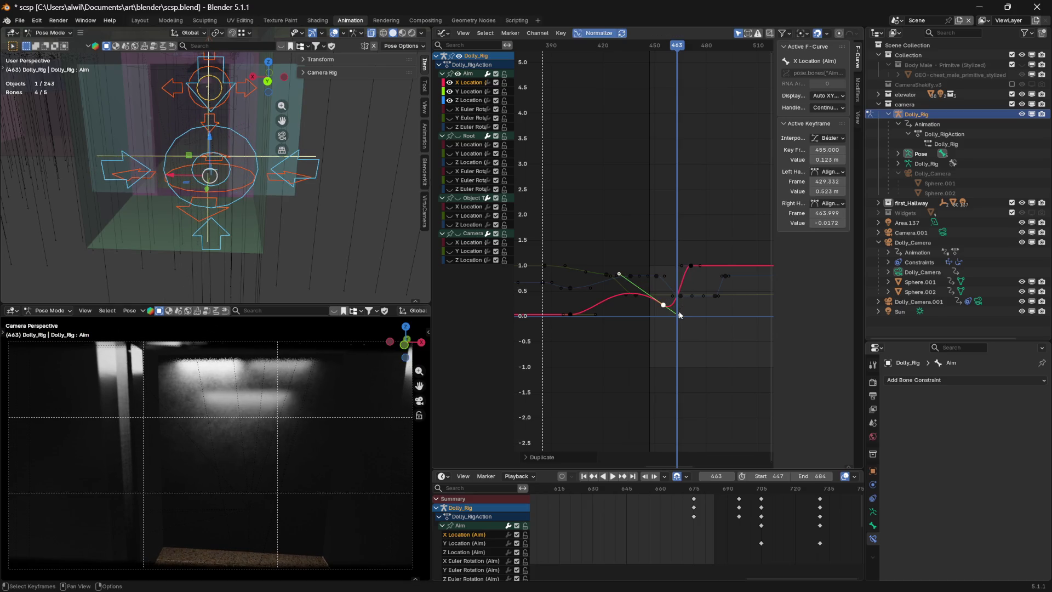
left_click(704, 336)
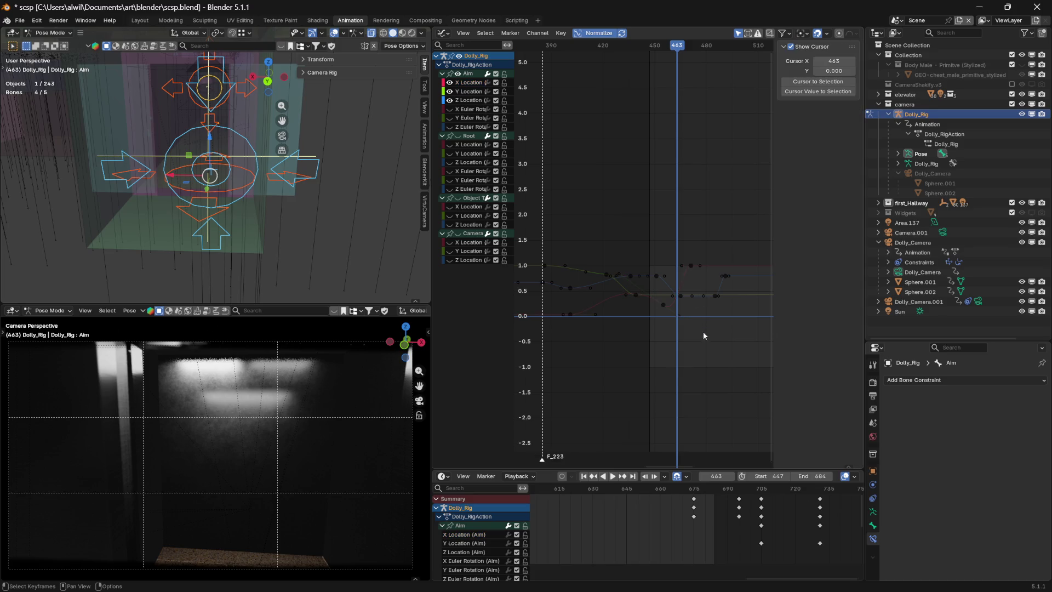
left_click(692, 266)
key("g")
key("x")
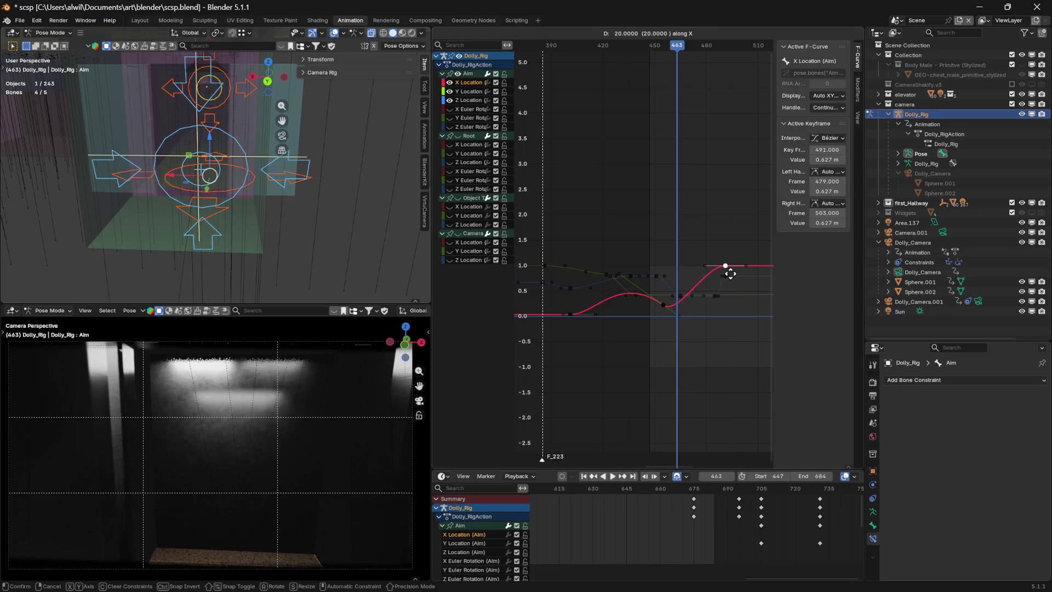
left_click(723, 274)
- Duplicate the peak key to frame 463 and set its value to 0.123 m
left_click(663, 306)
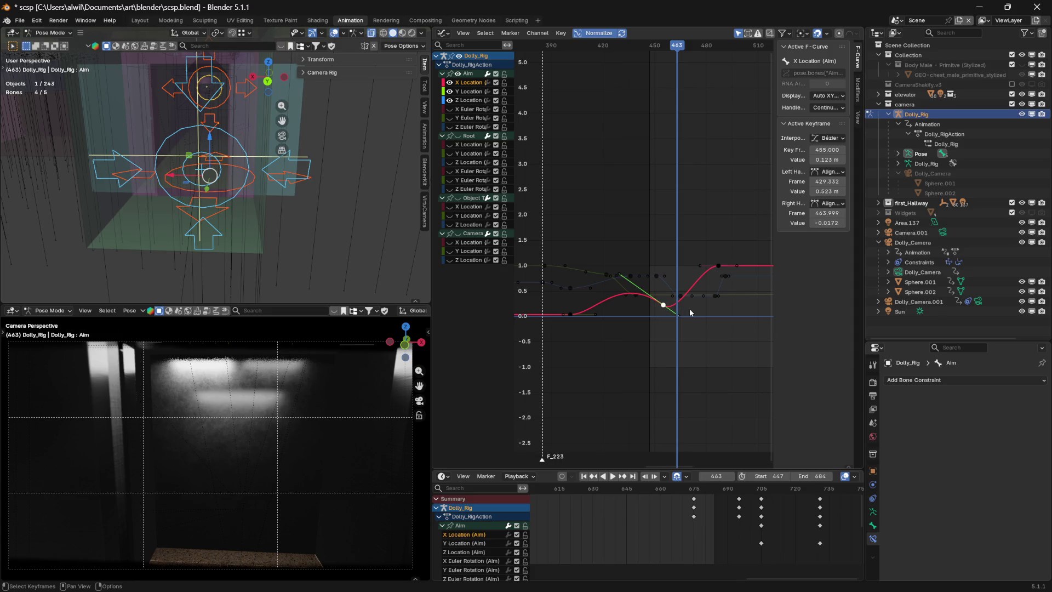
left_click(719, 266)
key("g")
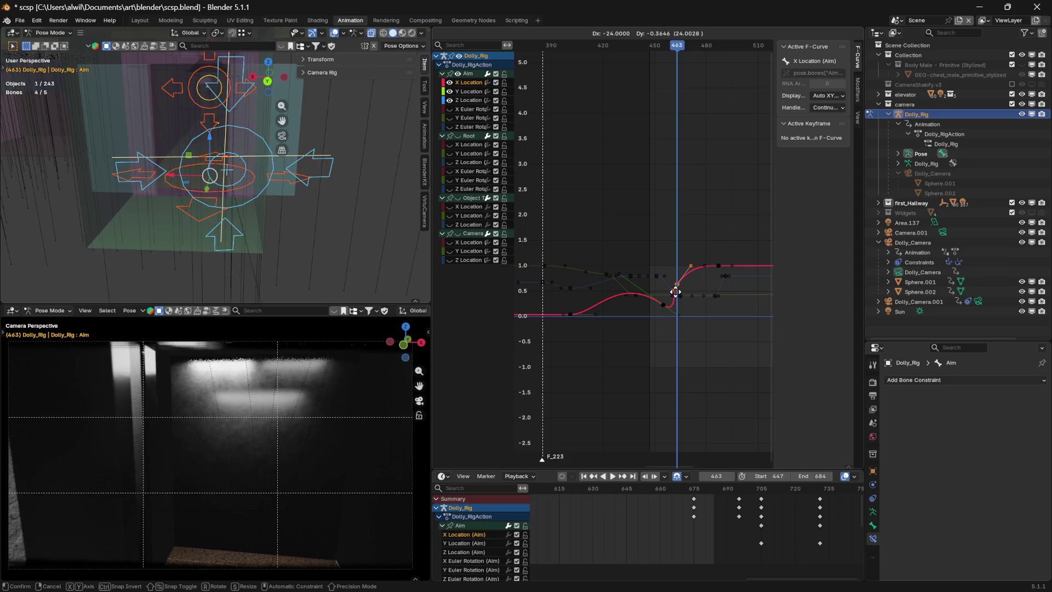
left_click(675, 292)
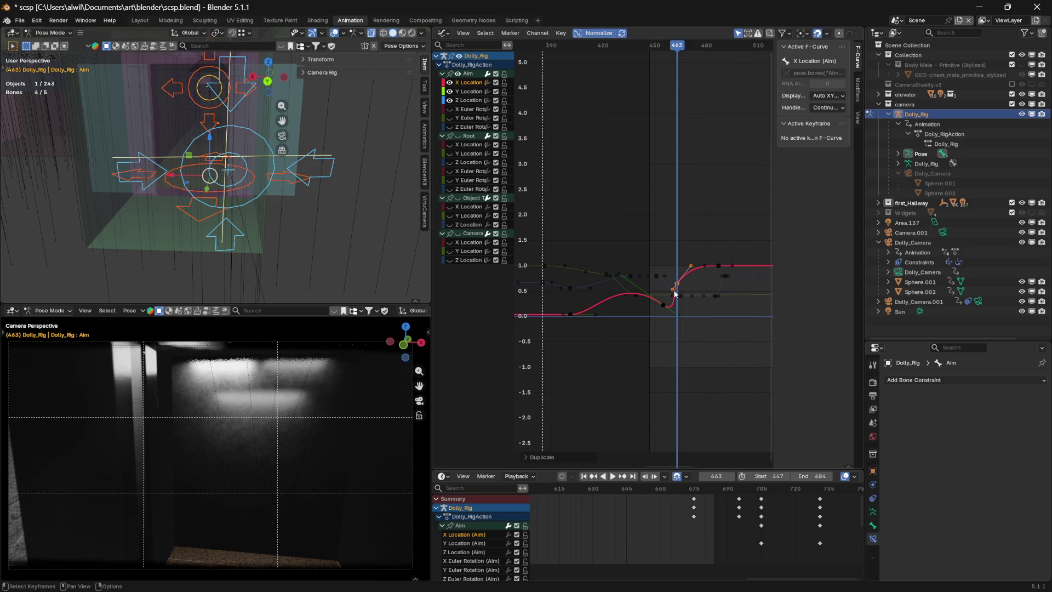
left_click(664, 305)
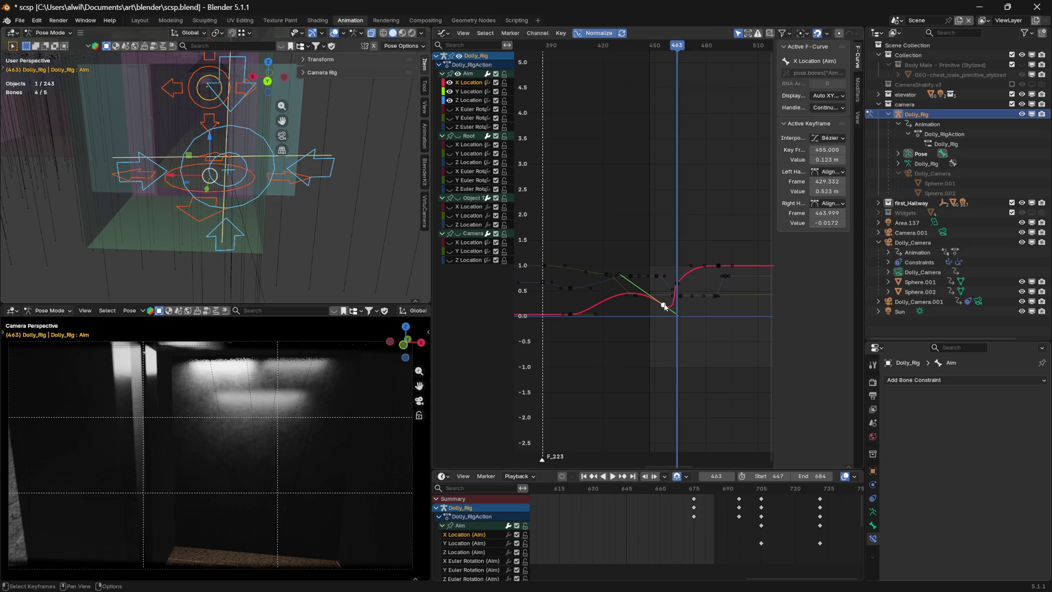
left_click(679, 286)
left_click(829, 159)
type("1.23")
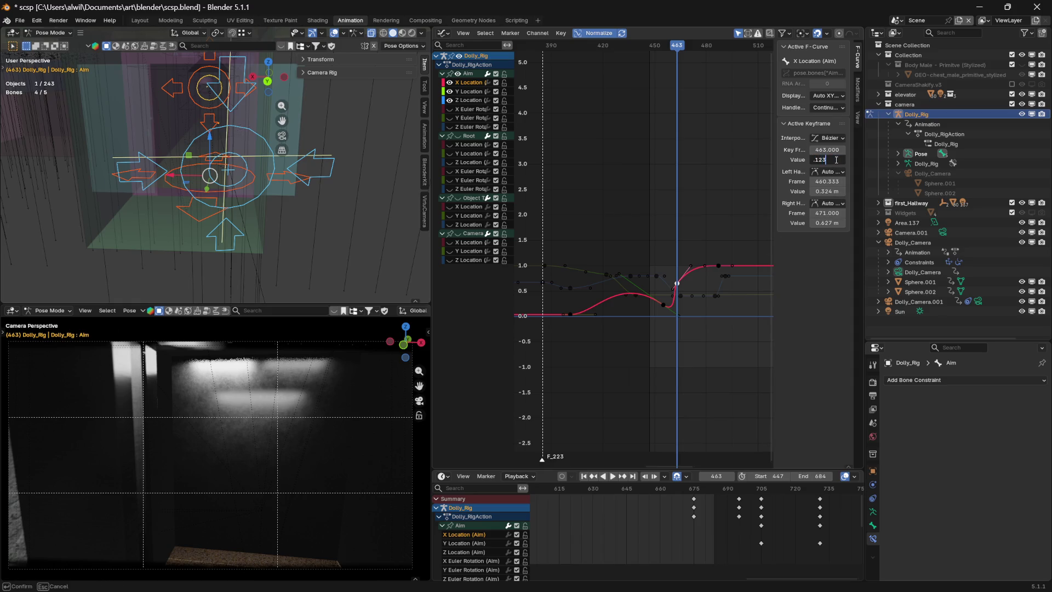
key("Return")
mouse_move(678, 50)
left_mouse_down()
mouse_move(609, 59)
mouse_move(722, 51)
mouse_move(627, 64)
mouse_move(686, 58)
mouse_move(665, 62)
left_mouse_up()
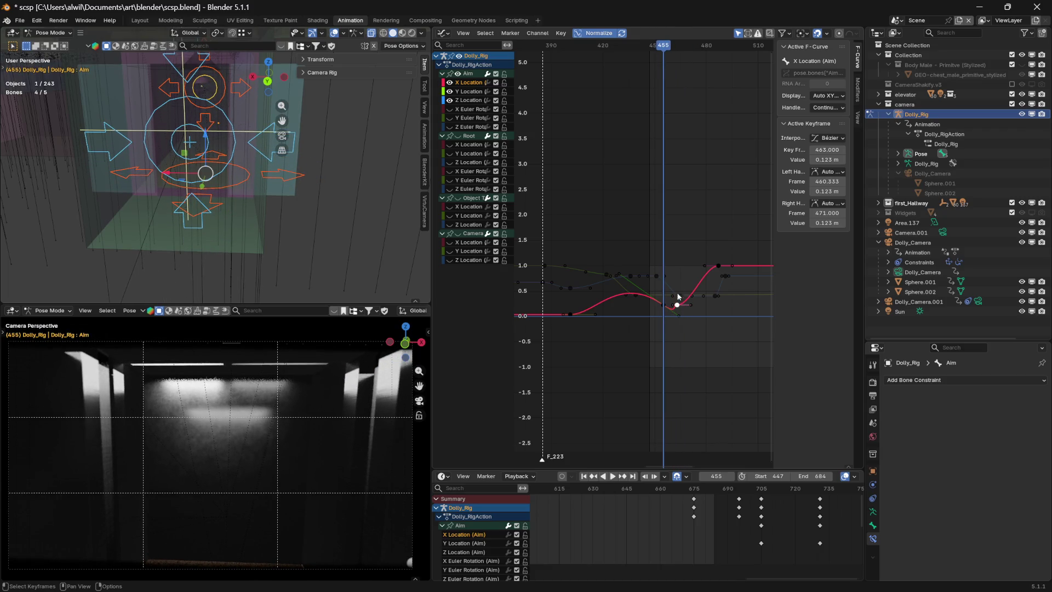
- Set the frame 455 key's handles to Free with a right handle value of 0
left_click(828, 203)
left_click(839, 214)
left_click(830, 222)
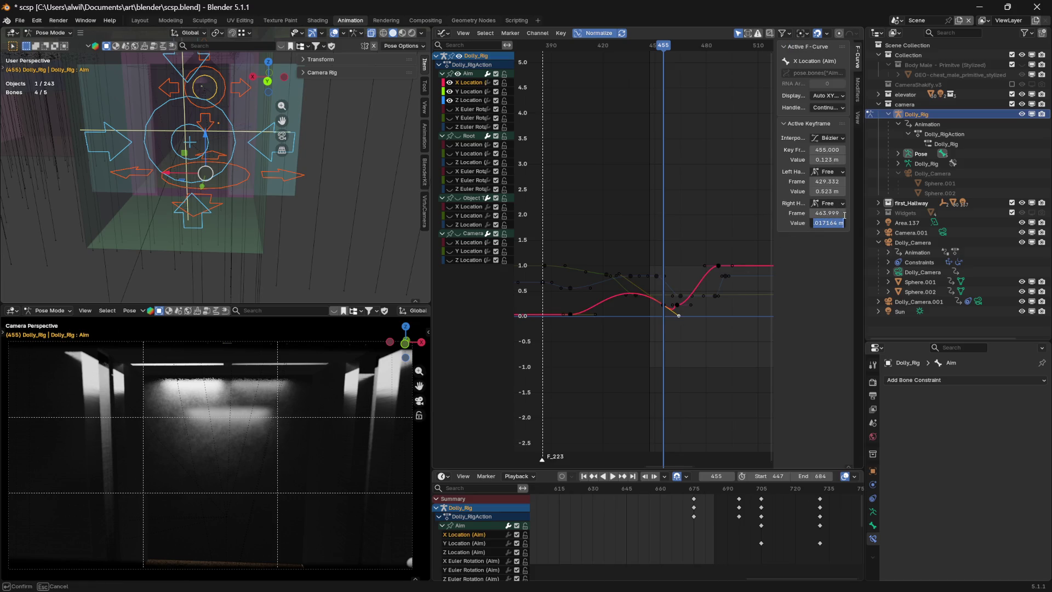
type("0")
key("Return")
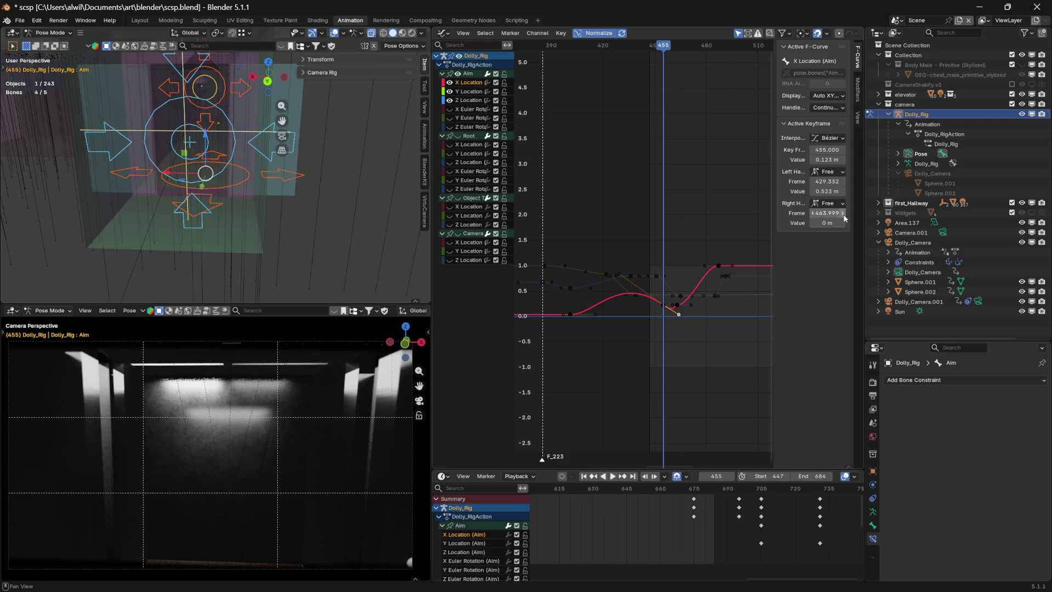
- Drag the frame 455 key's right handle right and down, then set its value to 0.123
left_click(731, 361)
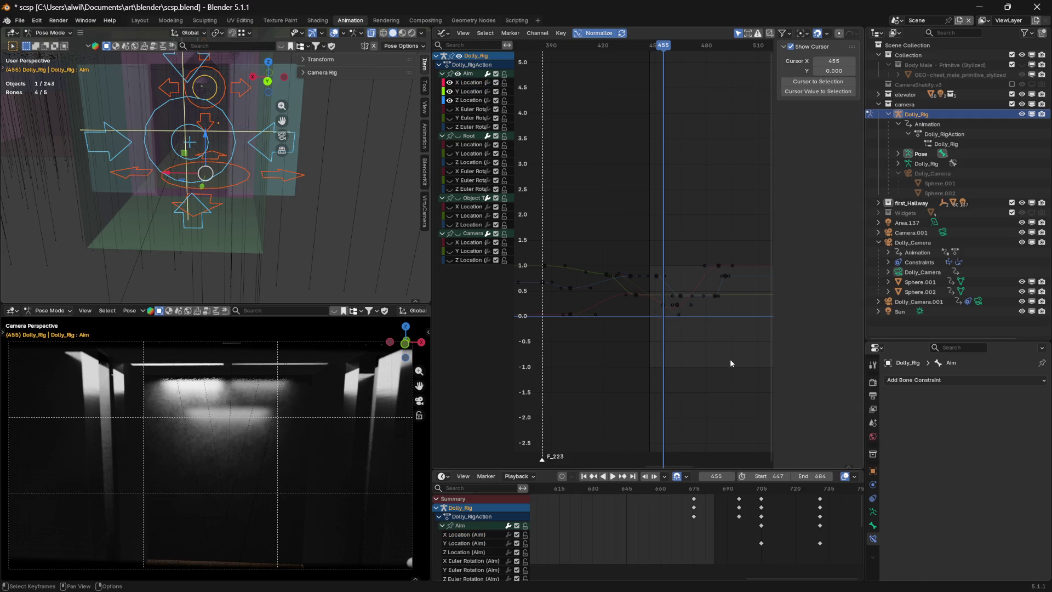
left_click(677, 314)
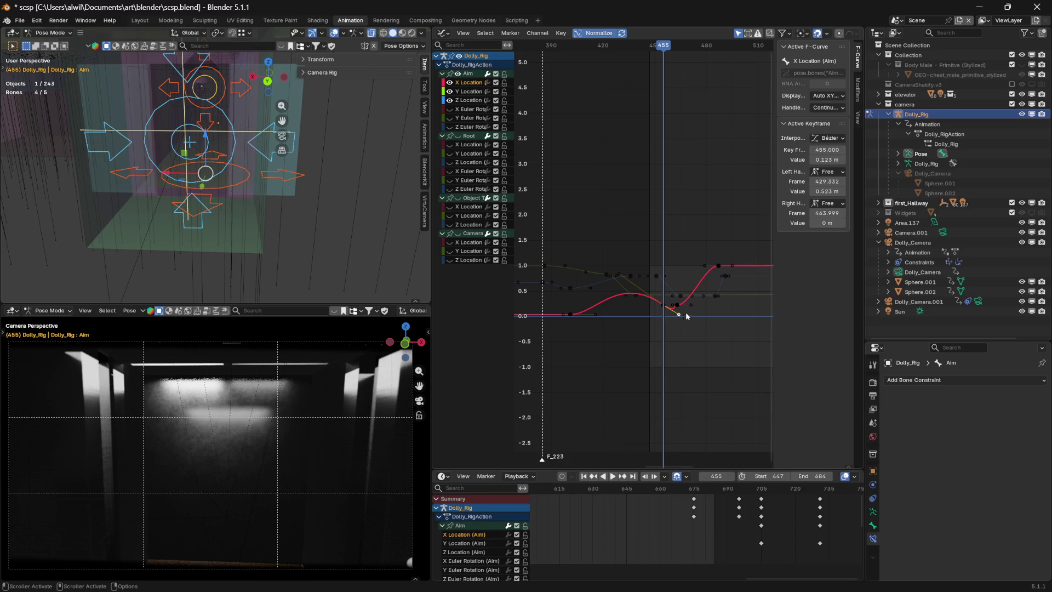
mouse_move(678, 316)
left_mouse_down()
mouse_move(675, 302)
mouse_move(688, 297)
mouse_move(687, 316)
left_mouse_up()
left_click(692, 307)
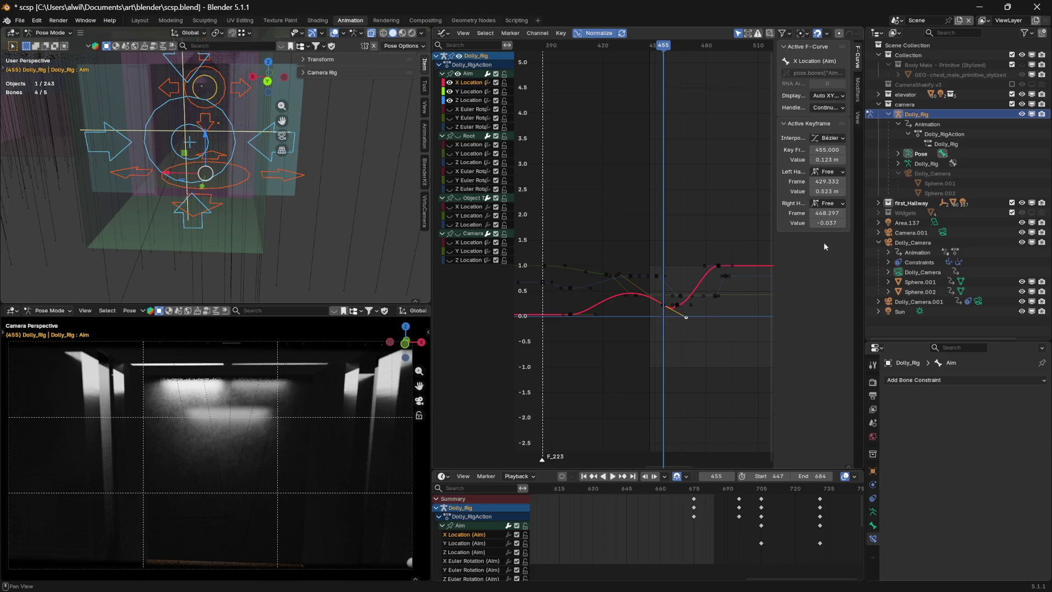
left_click(831, 222)
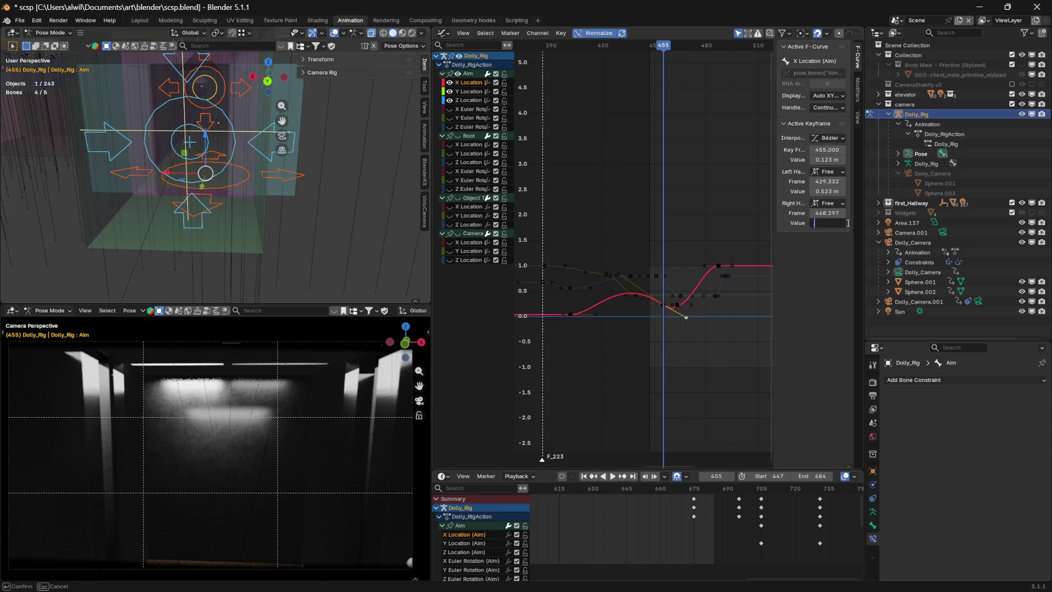
type("0.123 m")
- Review frames 447–462 and pull the frame 463 key below zero, to about -0.0459
mouse_move(672, 58)
left_mouse_down()
mouse_move(592, 57)
mouse_move(688, 57)
mouse_move(623, 61)
mouse_move(683, 71)
mouse_move(611, 69)
mouse_move(698, 67)
mouse_move(656, 67)
mouse_move(664, 72)
left_mouse_up()
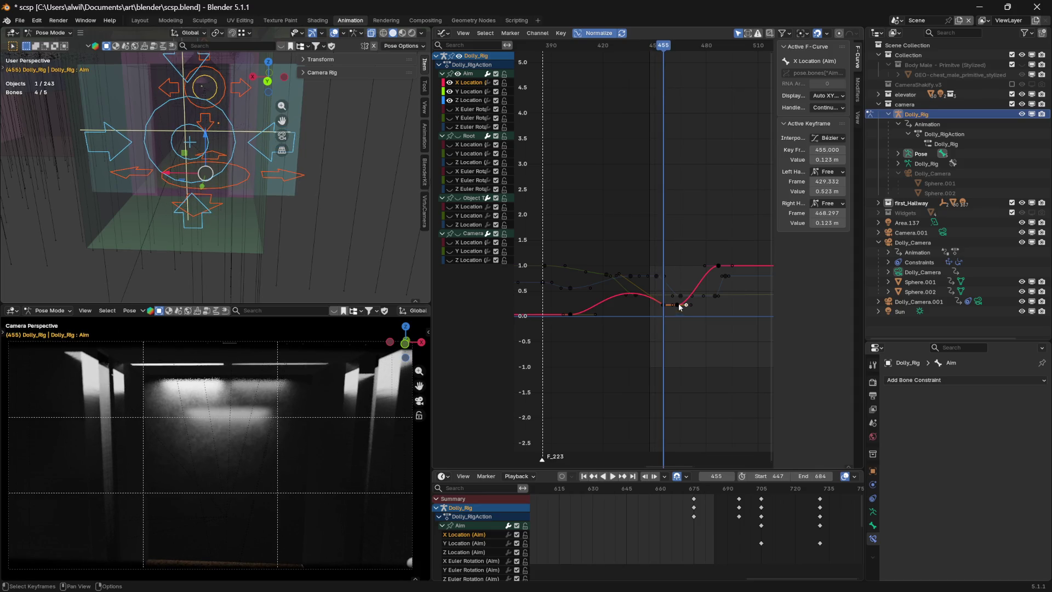
mouse_move(664, 48)
left_mouse_down()
mouse_move(642, 50)
mouse_move(679, 54)
left_mouse_up()
left_click_drag(677, 305, 678, 320)
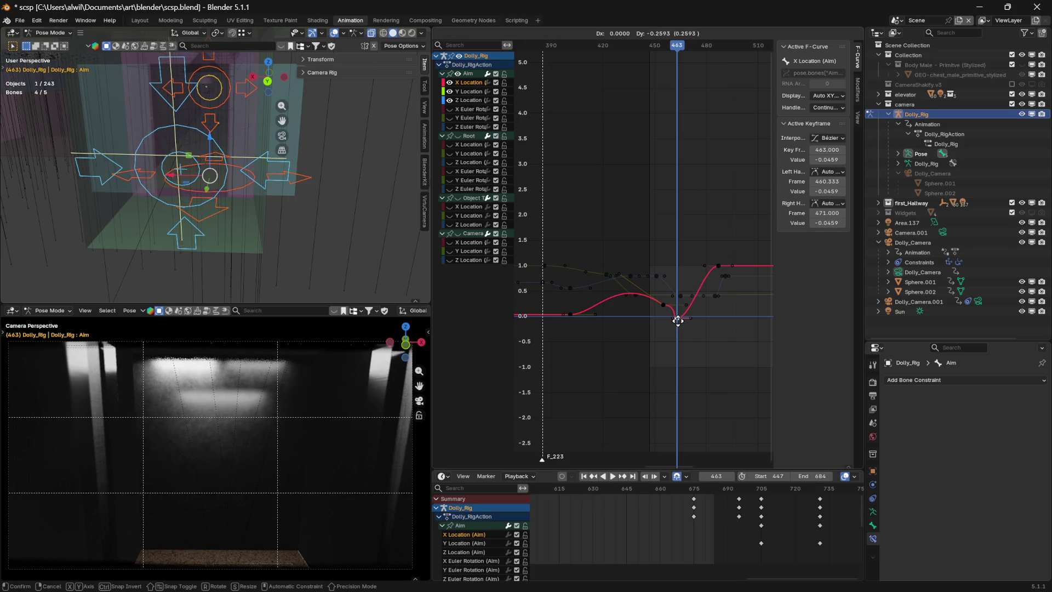
- Fine-tune the frame 463 dip key and the 455 key's shape, undoing a stray edit
left_click_drag(678, 320, 678, 317)
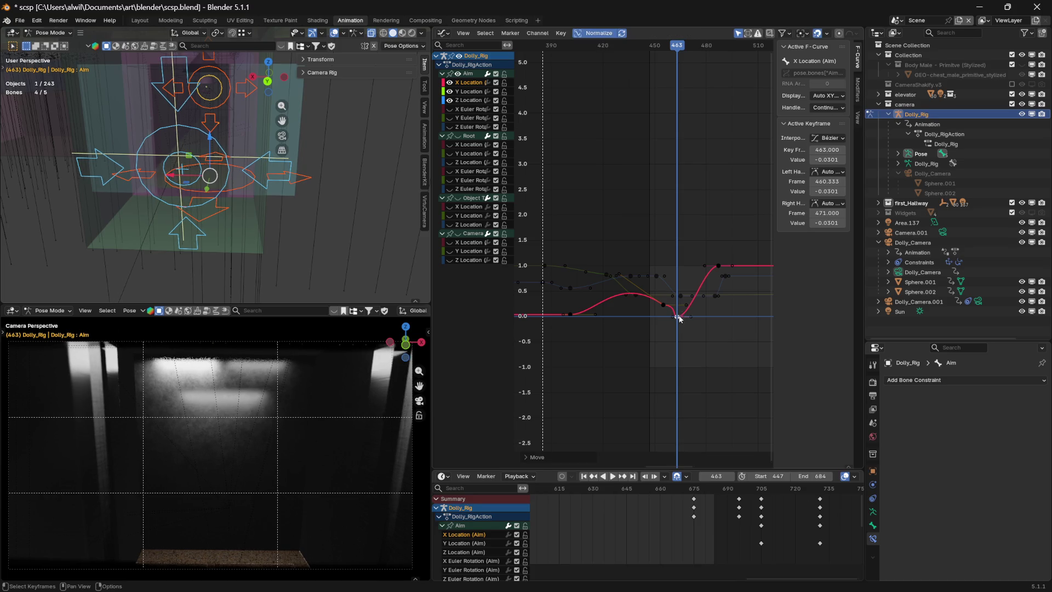
mouse_move(676, 46)
left_mouse_down()
mouse_move(582, 48)
mouse_move(695, 67)
mouse_move(663, 69)
left_mouse_up()
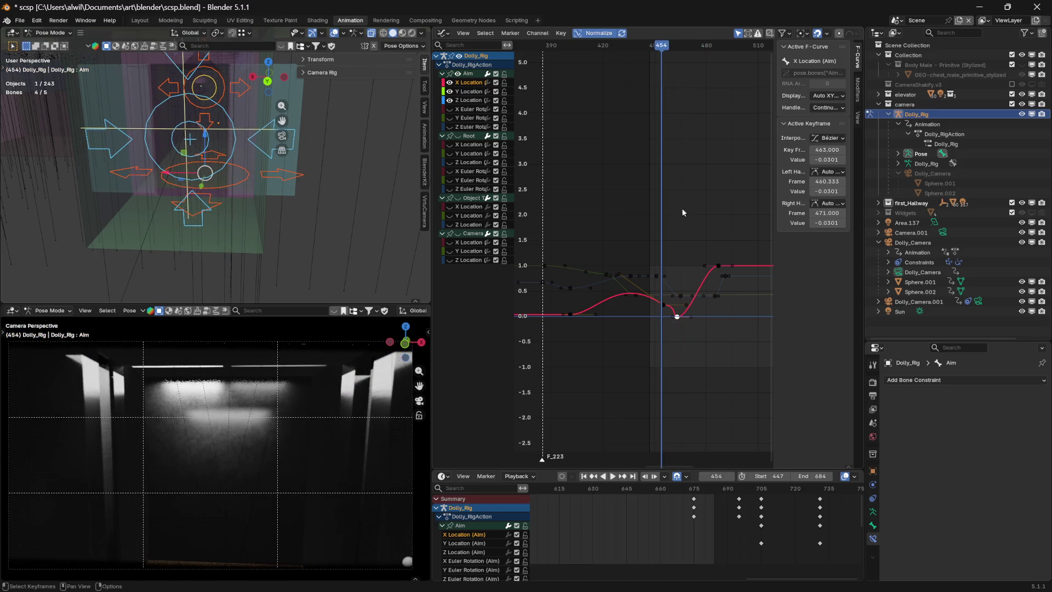
left_click_drag(682, 319, 684, 308)
right_click(690, 315)
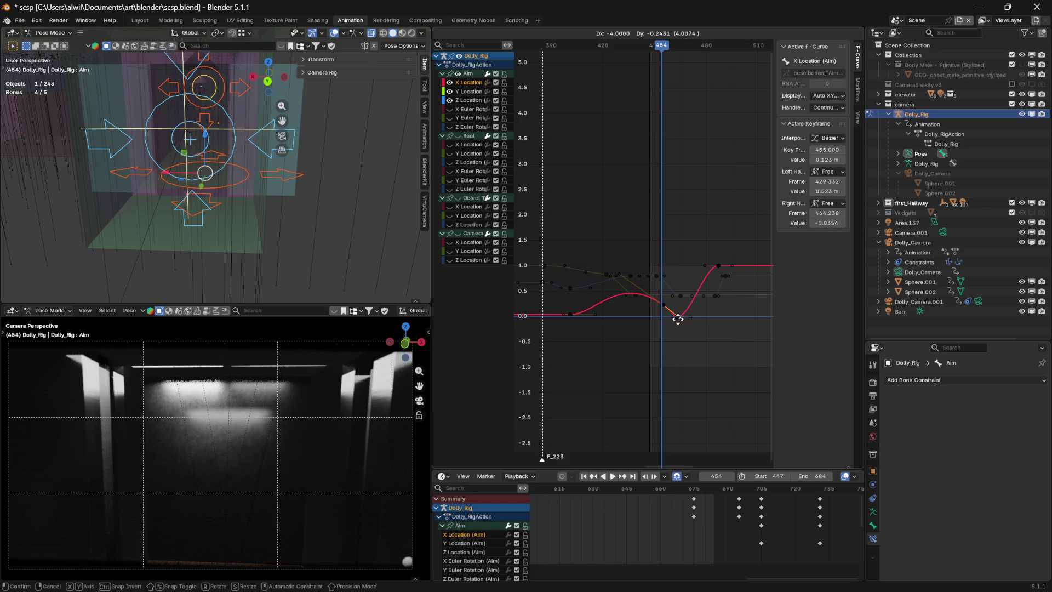
left_click_drag(678, 319, 679, 318)
mouse_move(662, 49)
left_mouse_down()
mouse_move(616, 55)
mouse_move(703, 63)
left_mouse_up()
left_click(681, 324)
key("ctrl+z")
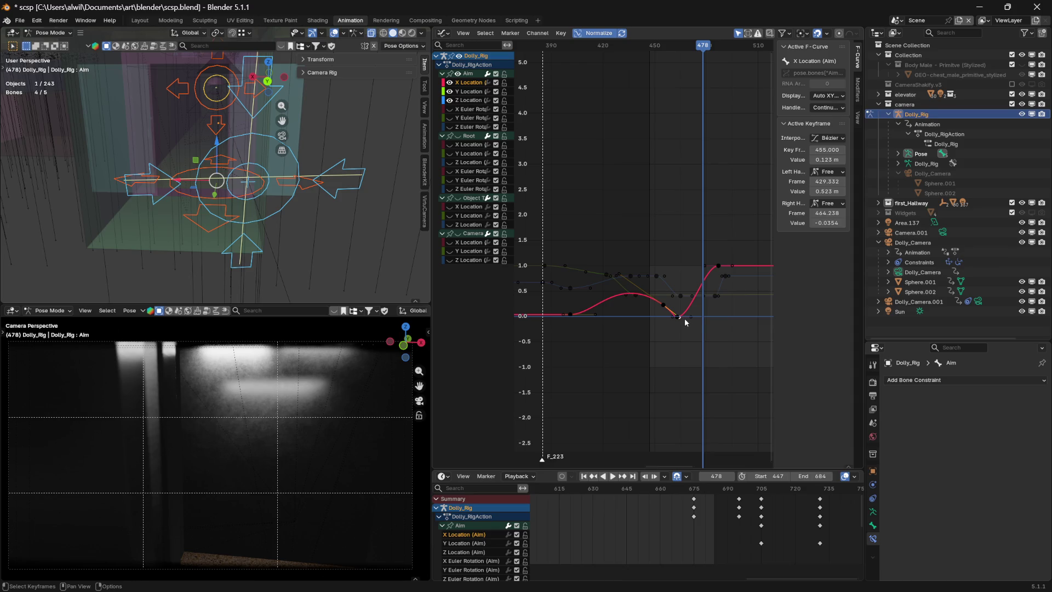
- Duplicate the low X Location keys eight frames later, giving a flat bottom near zero
left_click(681, 321)
left_click(681, 317)
key("g")
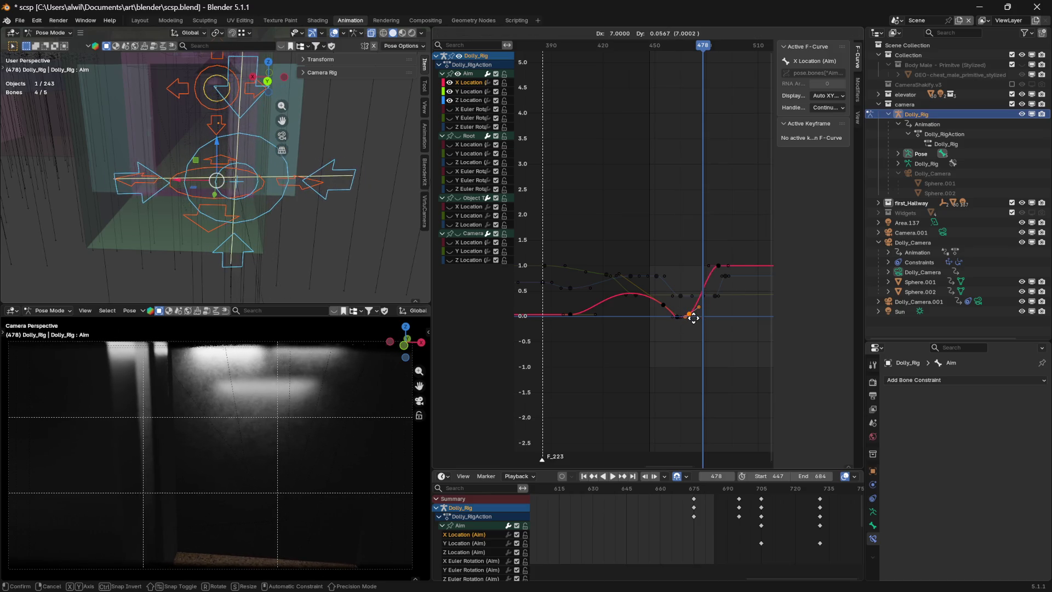
key("x")
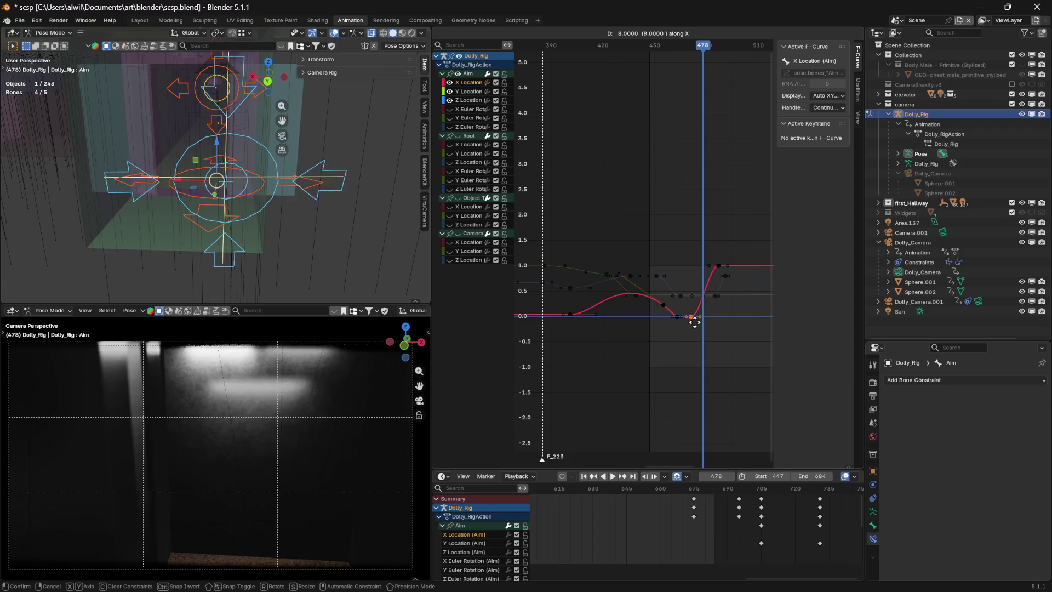
left_click(695, 321)
- Play back and frame the dip to review the motion from frame 416 to 474
key("space")
mouse_move(699, 47)
left_mouse_down()
mouse_move(597, 57)
mouse_move(695, 66)
mouse_move(681, 68)
left_mouse_up()
key("space")
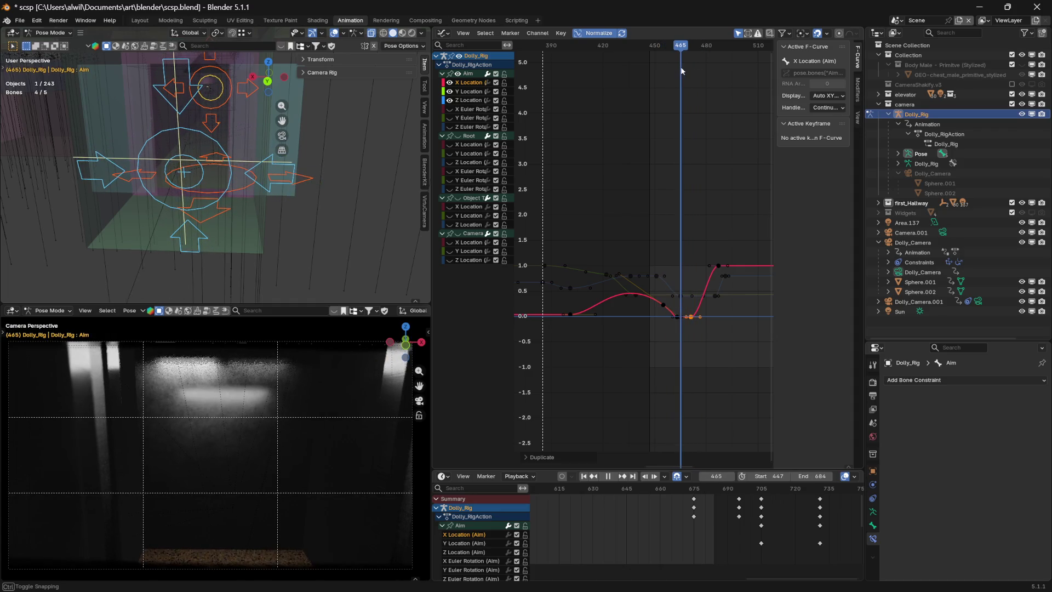
mouse_move(705, 187)
middle_mouse_down()
mouse_move(711, 198)
mouse_move(622, 209)
mouse_move(621, 170)
middle_mouse_up()
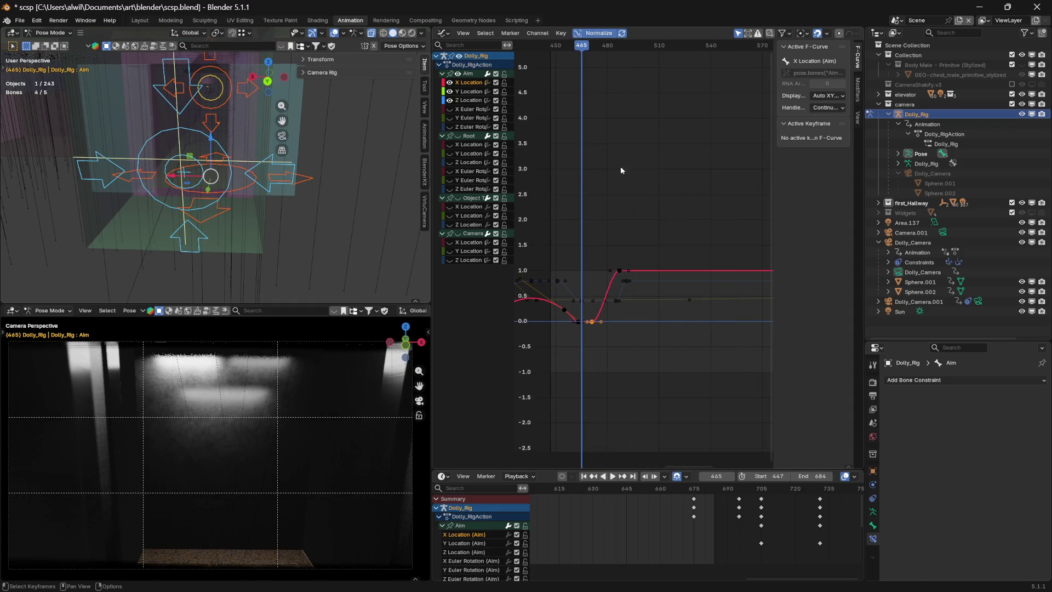
mouse_move(583, 48)
left_mouse_down()
mouse_move(682, 54)
mouse_move(551, 55)
mouse_move(641, 55)
mouse_move(593, 60)
left_mouse_up()
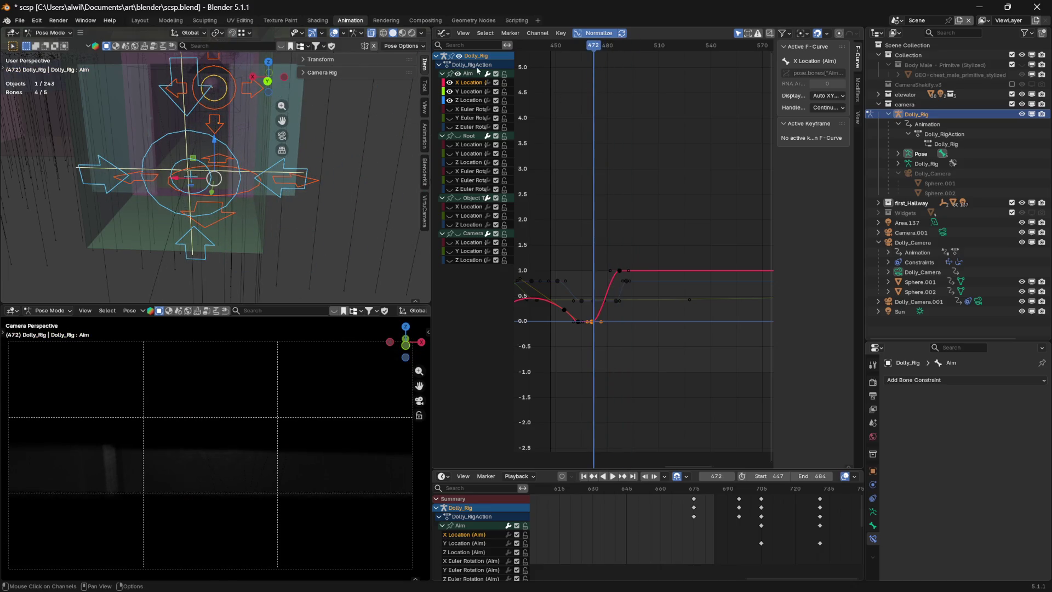
- Hide the Aim bone's curves, show the Root bone's curves, and go to frame 499
left_click(460, 75)
left_click(458, 137)
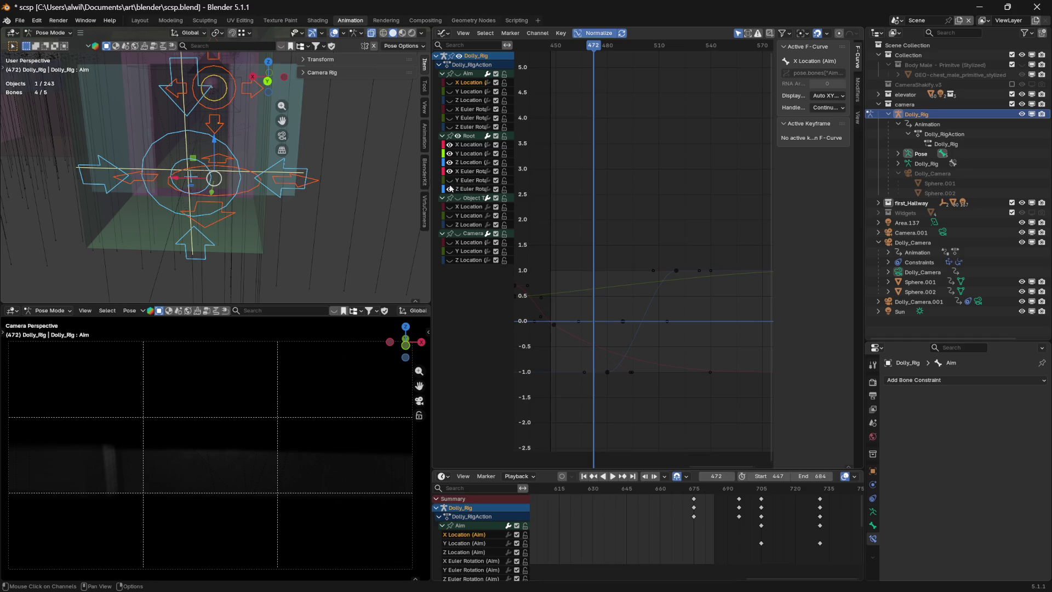
mouse_move(644, 188)
middle_mouse_down()
mouse_move(689, 183)
mouse_move(678, 192)
middle_mouse_up()
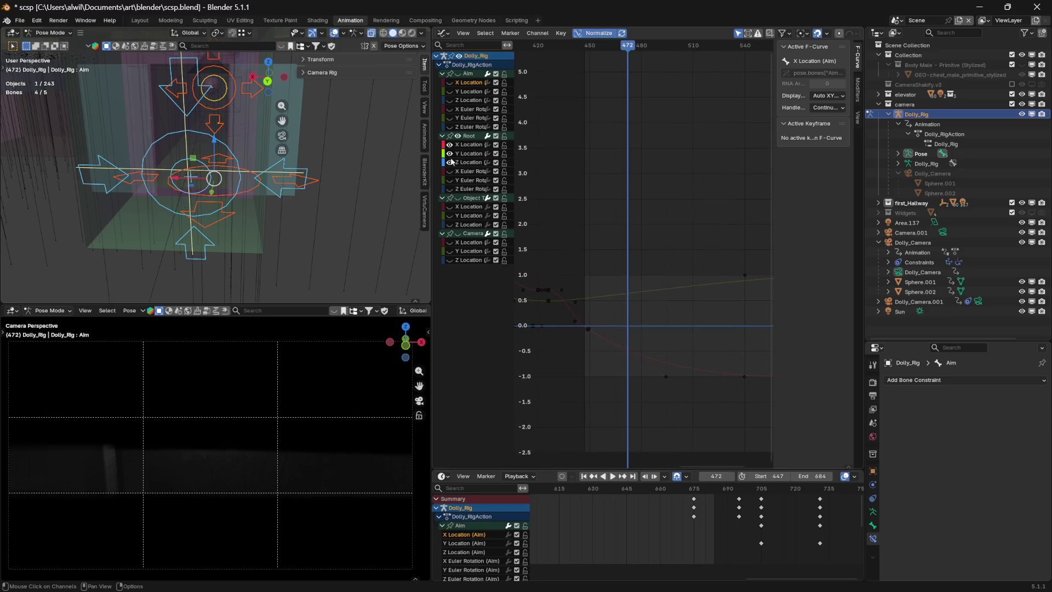
mouse_move(625, 48)
left_mouse_down()
mouse_move(535, 56)
mouse_move(716, 81)
mouse_move(545, 76)
mouse_move(676, 79)
left_mouse_up()
middle_click_drag(730, 163, 632, 166)
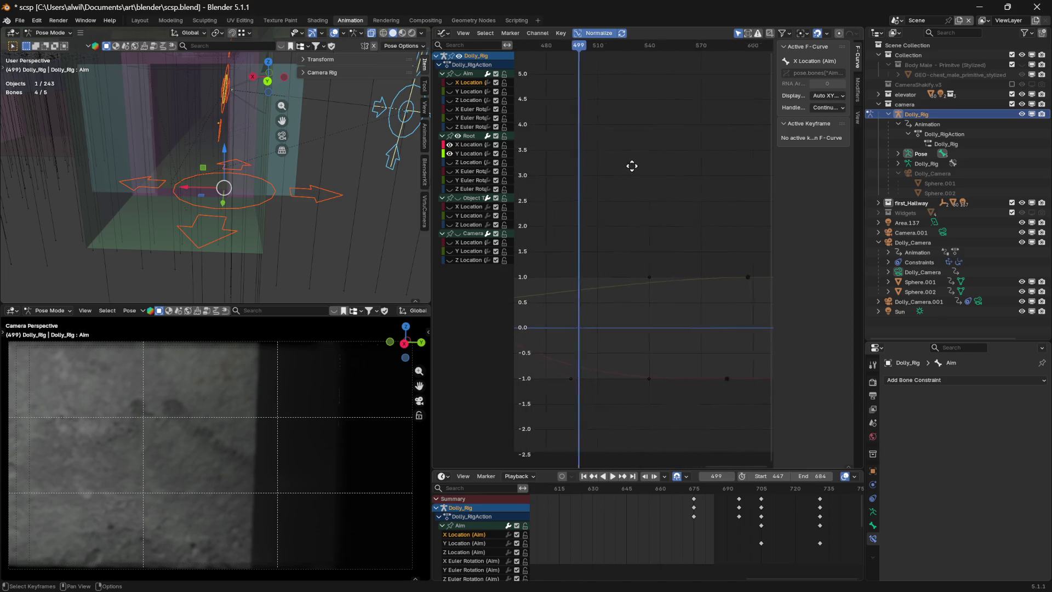
- Retime the Root Y Location key from frame 597 to 499, keeping its value unchanged
left_click(748, 277)
mouse_move(689, 229)
middle_mouse_down()
mouse_move(692, 220)
mouse_move(736, 230)
middle_mouse_up()
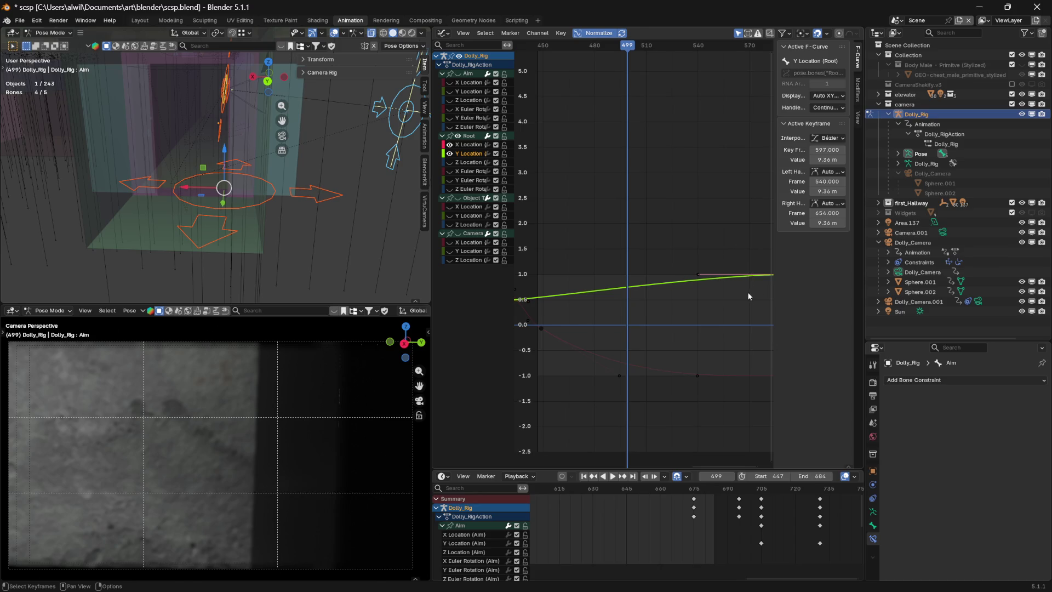
key("g")
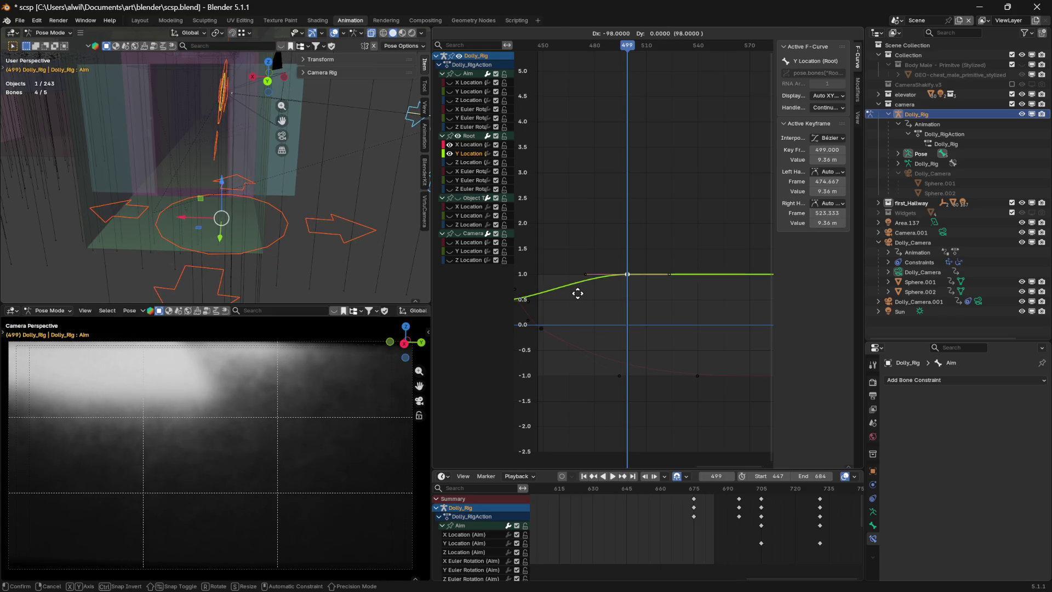
left_click(578, 293)
key("g")
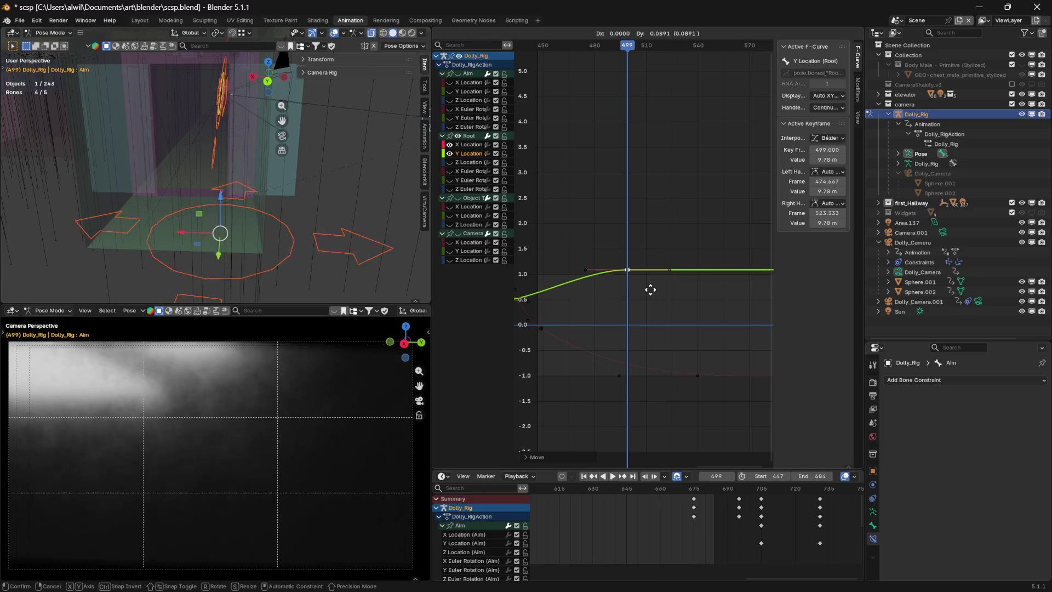
right_click(651, 288)
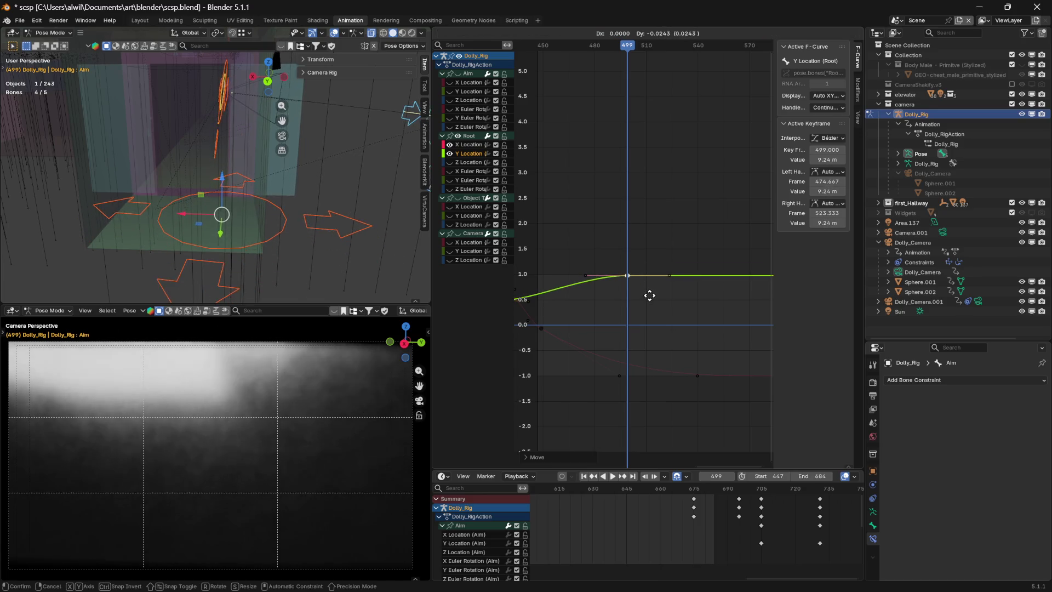
mouse_move(622, 329)
middle_mouse_down()
mouse_move(679, 312)
mouse_move(665, 319)
middle_mouse_up()
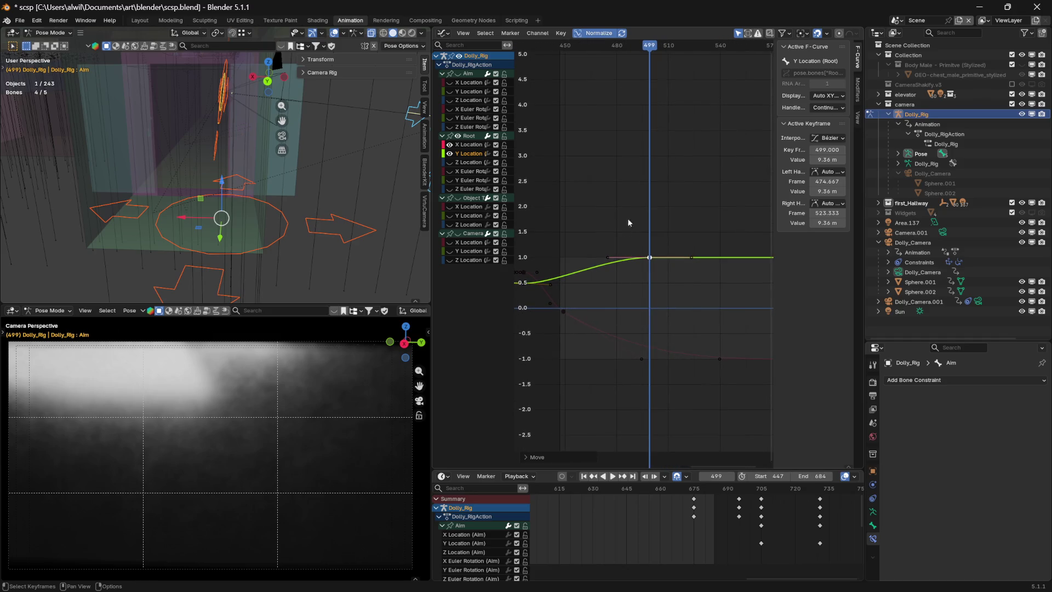
mouse_move(649, 49)
left_mouse_down()
mouse_move(569, 69)
mouse_move(633, 83)
mouse_move(649, 98)
mouse_move(638, 121)
left_mouse_up()
- Review frames 376–637, then delete the Root X Location key at frame 585
middle_click_drag(590, 153, 730, 171)
mouse_move(581, 49)
left_mouse_down()
mouse_move(555, 50)
mouse_move(695, 75)
left_mouse_up()
middle_click_drag(737, 223, 667, 219)
mouse_move(624, 55)
left_mouse_down()
mouse_move(635, 55)
mouse_move(592, 55)
mouse_move(614, 54)
left_mouse_up()
mouse_move(647, 315)
middle_mouse_down()
mouse_move(608, 300)
mouse_move(705, 306)
mouse_move(607, 307)
mouse_move(592, 385)
mouse_move(678, 376)
mouse_move(585, 369)
mouse_move(683, 350)
middle_mouse_up()
mouse_move(652, 54)
left_mouse_down()
mouse_move(670, 54)
mouse_move(652, 54)
left_mouse_up()
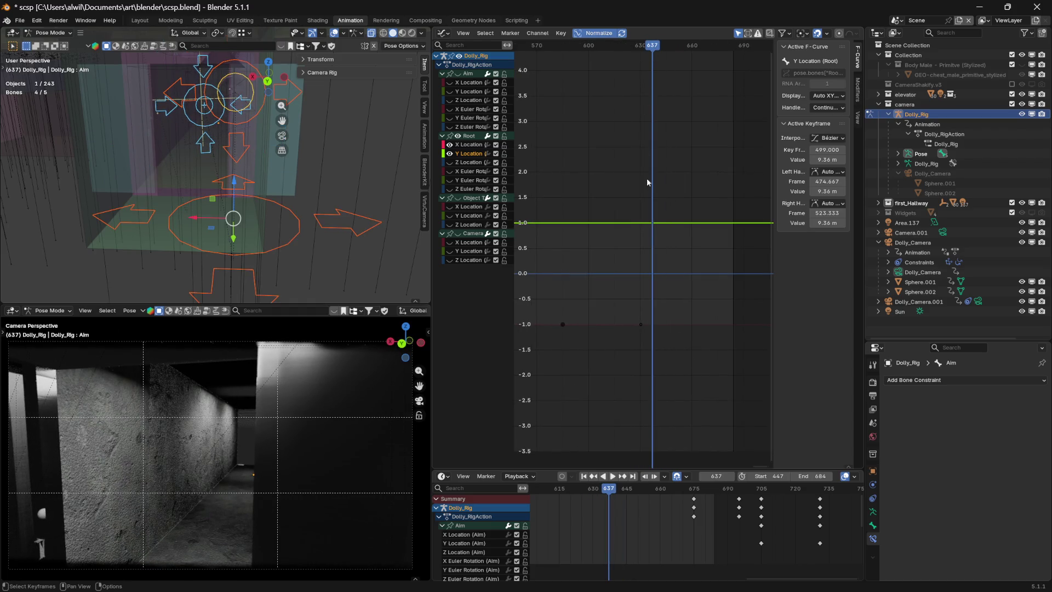
mouse_move(680, 180)
middle_mouse_down("ctrl")
mouse_move(648, 242)
mouse_move(623, 219)
middle_mouse_up("ctrl")
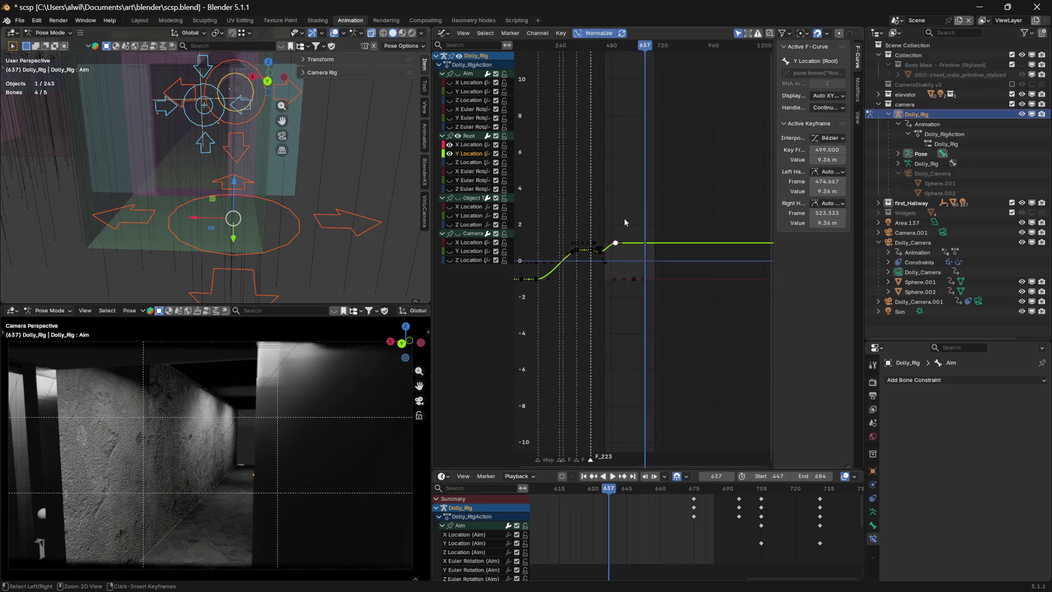
mouse_move(707, 164)
middle_mouse_down()
mouse_move(583, 130)
mouse_move(731, 141)
mouse_move(645, 150)
mouse_move(681, 138)
mouse_move(712, 157)
mouse_move(713, 141)
mouse_move(677, 149)
middle_mouse_up()
left_click(743, 333)
key("Delete")
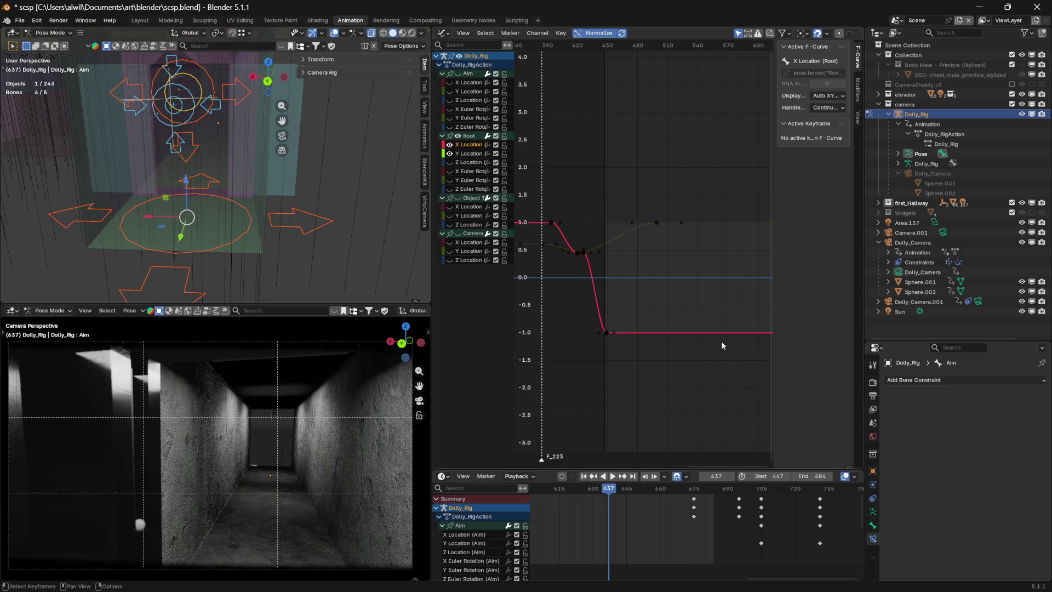
- Try moving the X Location key at frame 449, cancel, and play back the dolly move
left_click(607, 334)
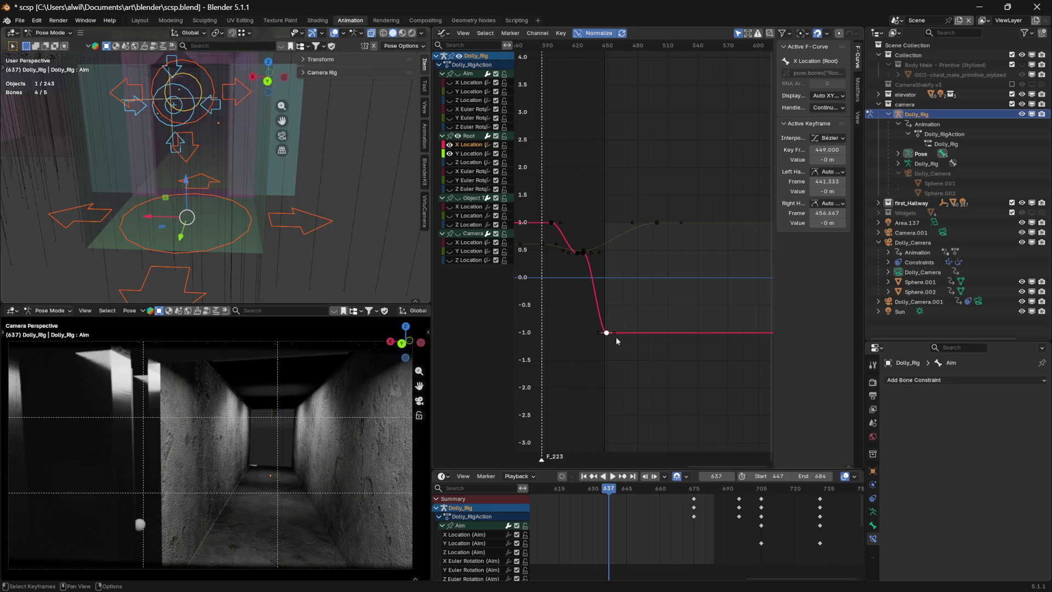
key("g")
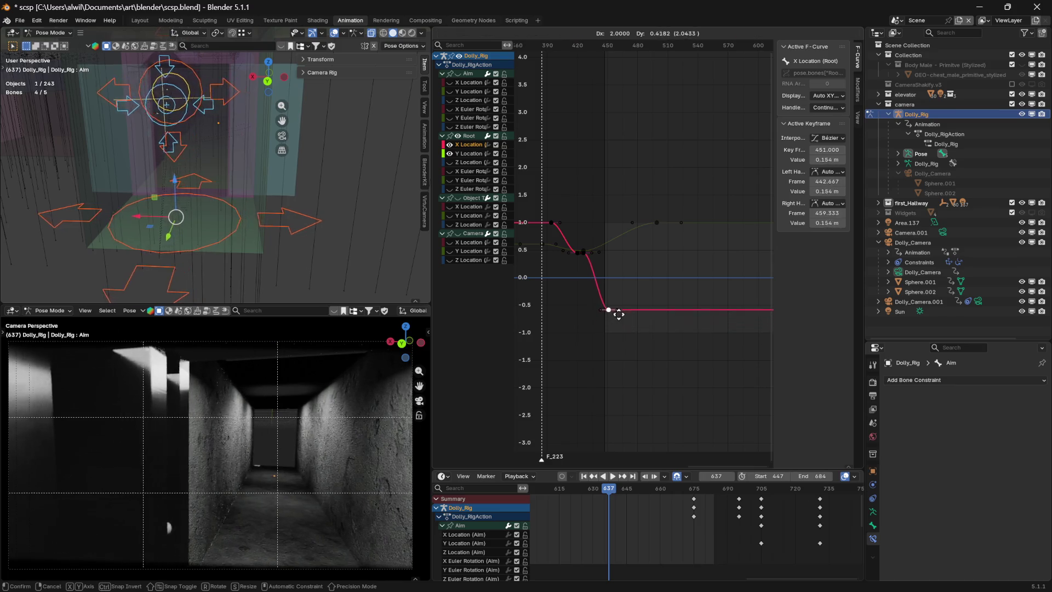
key("Escape")
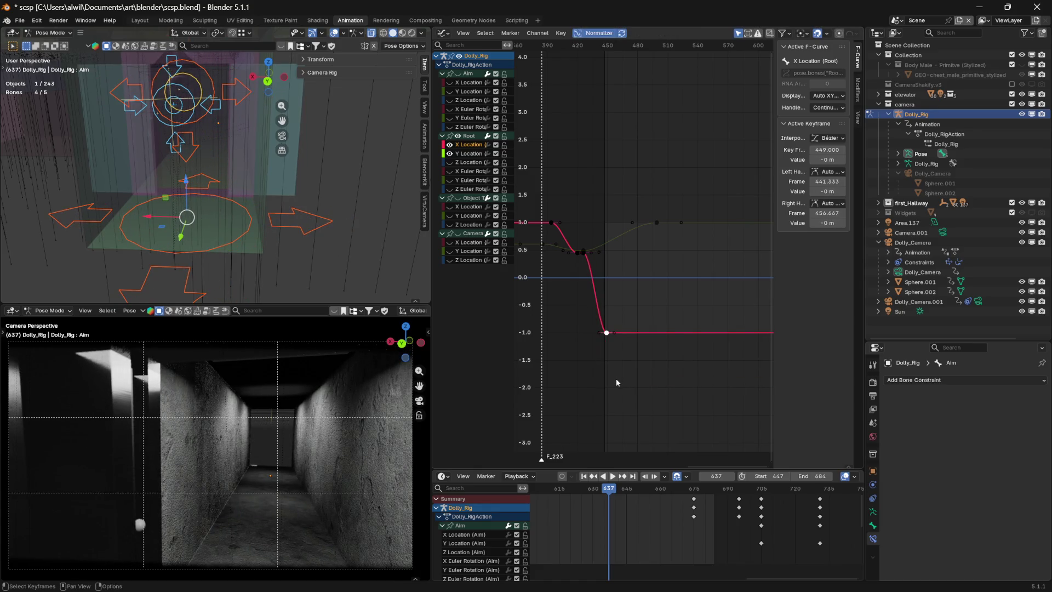
mouse_move(346, 222)
middle_mouse_down()
mouse_move(362, 190)
mouse_move(357, 198)
middle_mouse_up()
middle_click_drag(662, 218, 689, 242)
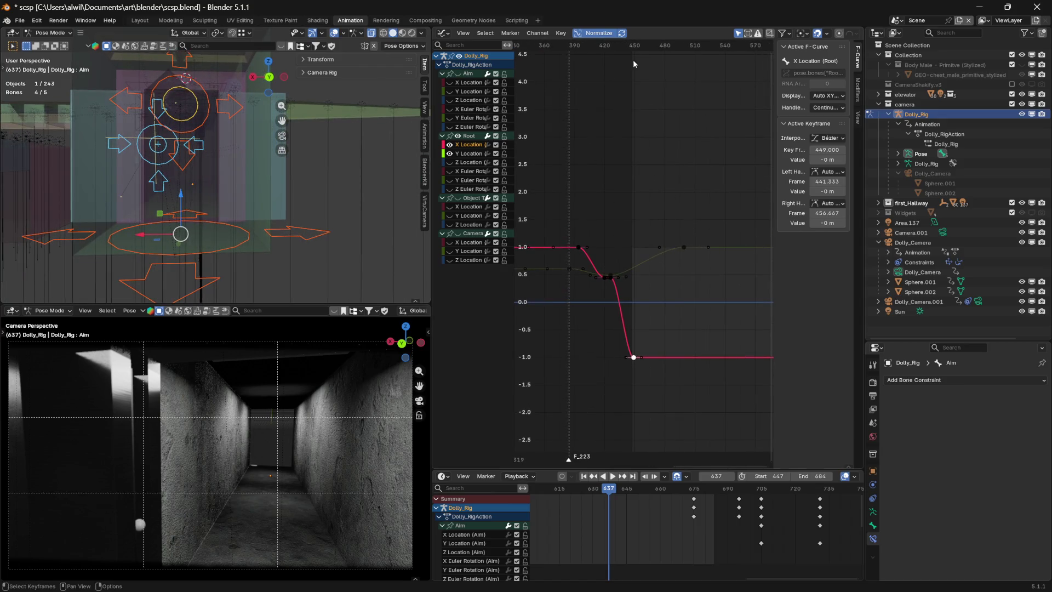
key("space")
mouse_move(656, 43)
left_mouse_down()
mouse_move(545, 47)
mouse_move(610, 54)
left_mouse_up()
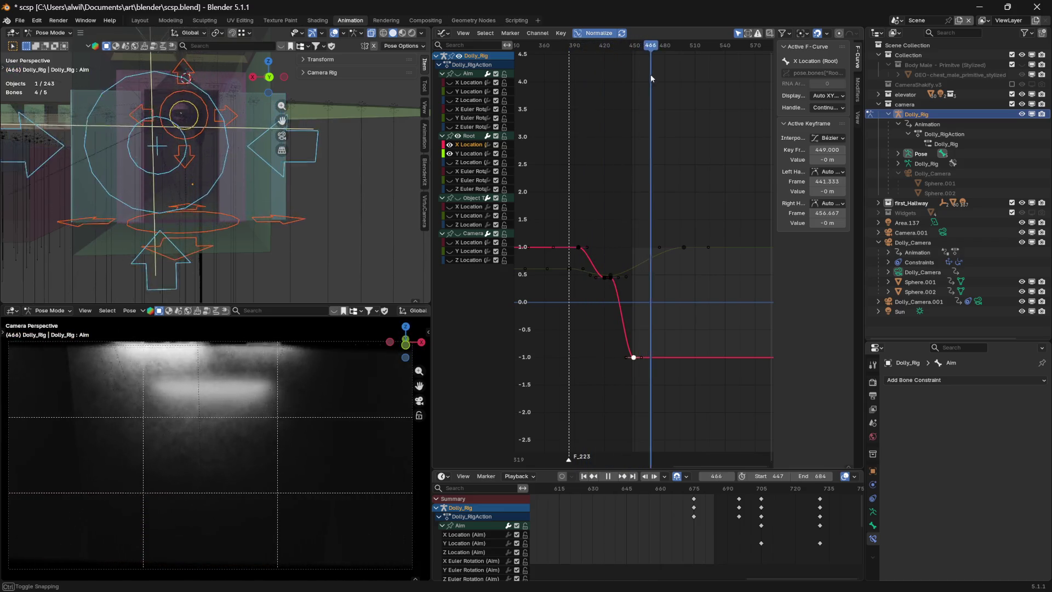
mouse_move(673, 77)
left_mouse_down()
mouse_move(717, 74)
mouse_move(554, 79)
left_mouse_up()
key("space")
- Review the motion from frame 319 to 442, then hide the Root bone's curves
mouse_move(619, 136)
middle_mouse_down()
mouse_move(652, 138)
mouse_move(671, 113)
mouse_move(641, 93)
middle_mouse_up()
mouse_move(616, 50)
left_mouse_down()
mouse_move(563, 49)
mouse_move(735, 48)
mouse_move(718, 52)
left_mouse_up()
mouse_move(730, 146)
middle_mouse_down()
mouse_move(649, 145)
mouse_move(665, 137)
middle_mouse_up()
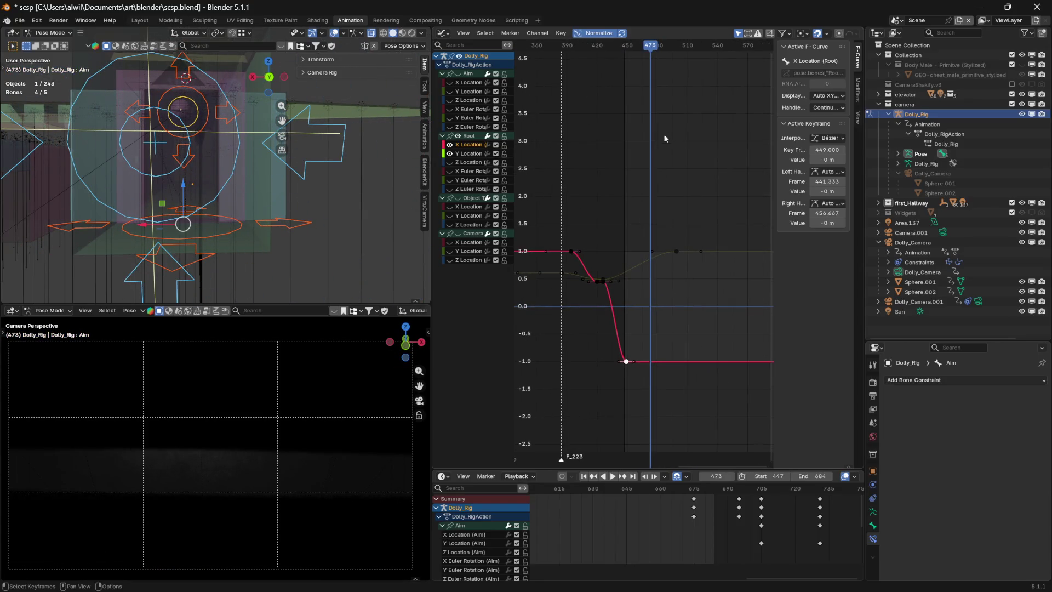
mouse_move(657, 53)
left_mouse_down()
mouse_move(569, 49)
mouse_move(638, 56)
left_mouse_up()
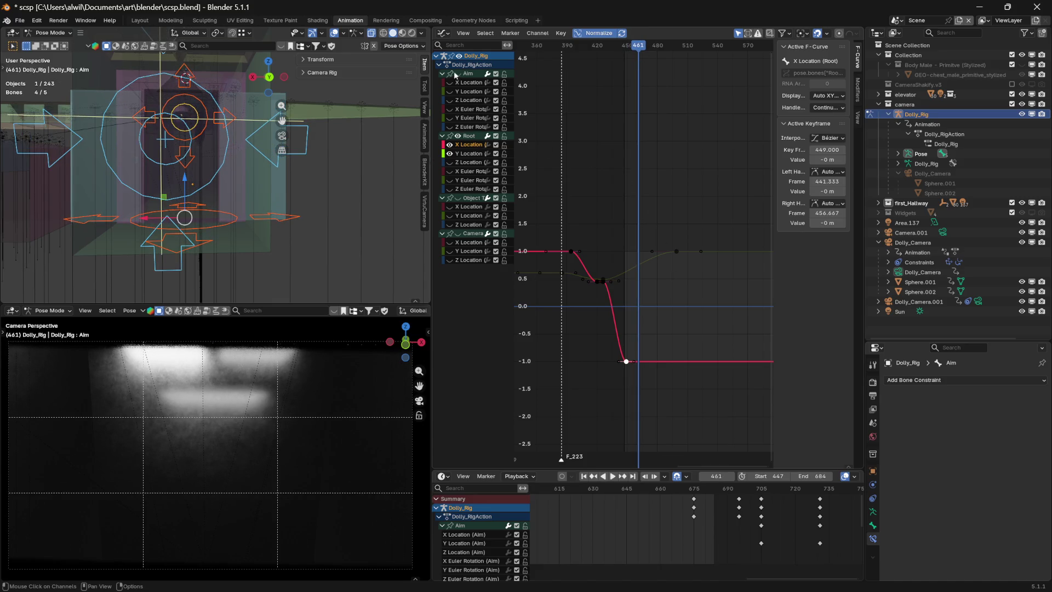
left_click(458, 135)
left_click(458, 74)
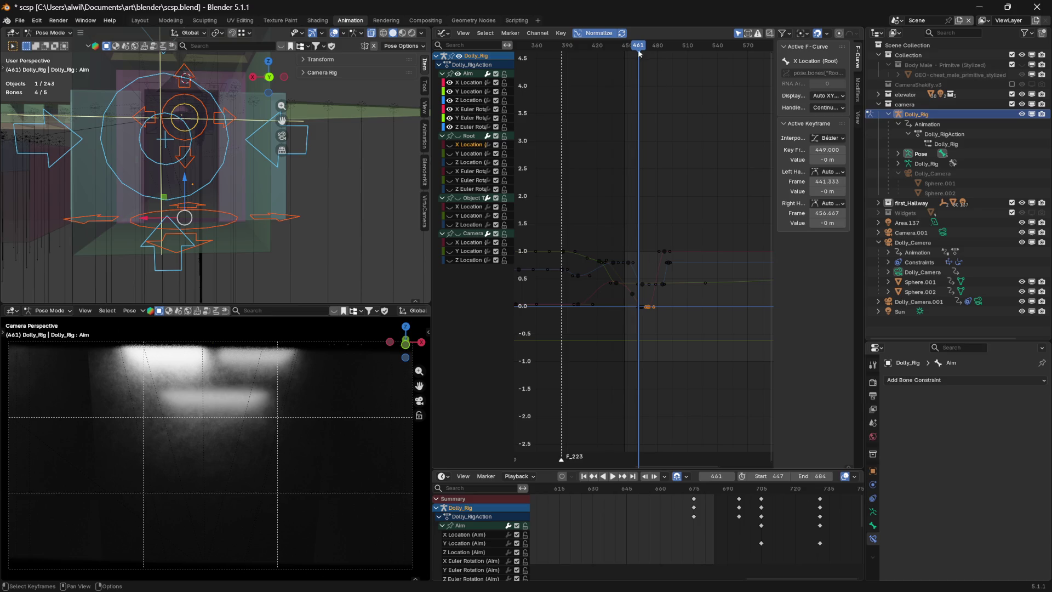
key("space")
mouse_move(658, 47)
left_mouse_down()
mouse_move(617, 50)
mouse_move(638, 48)
left_mouse_up()
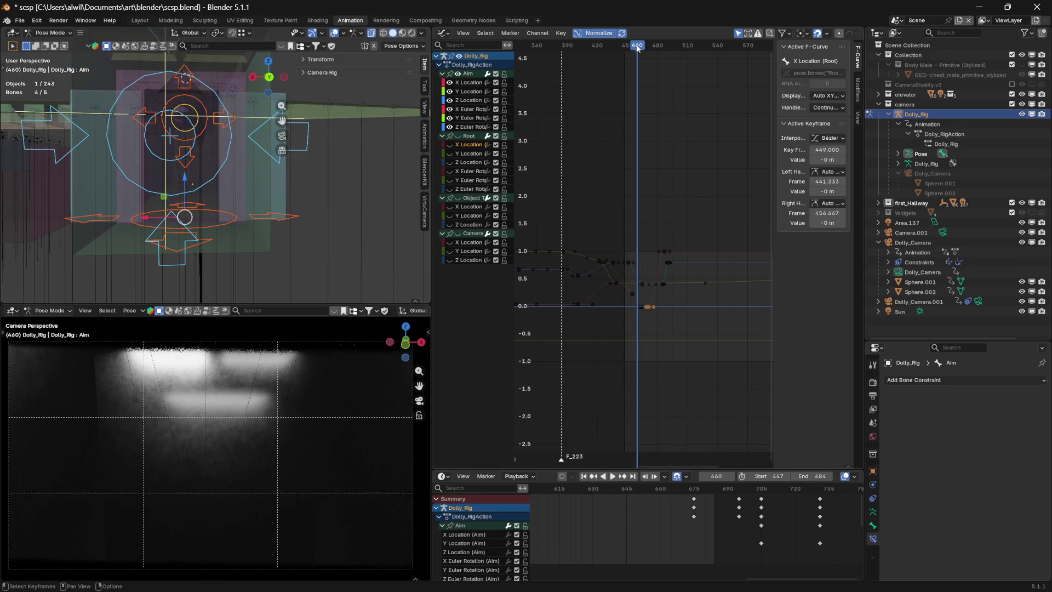
middle_click_drag(677, 297, 704, 284, "ctrl")
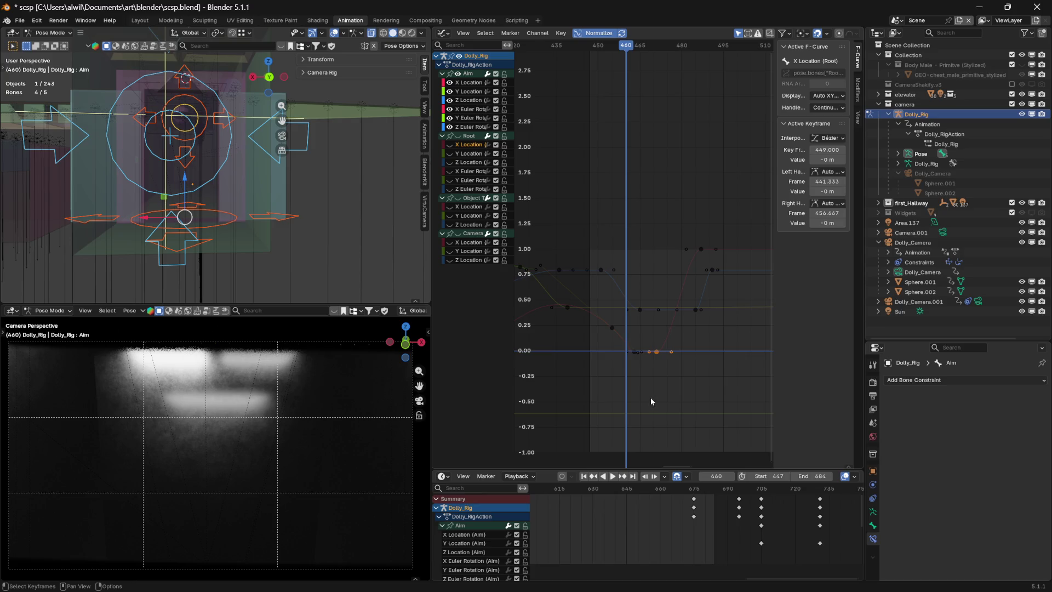
left_click(635, 353)
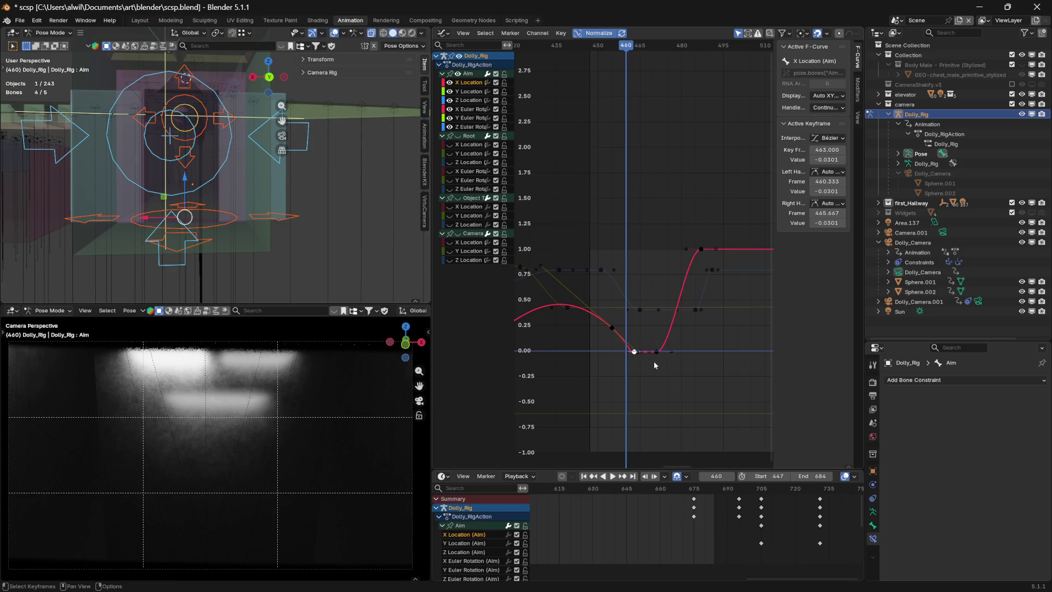
key("g")
key("x")
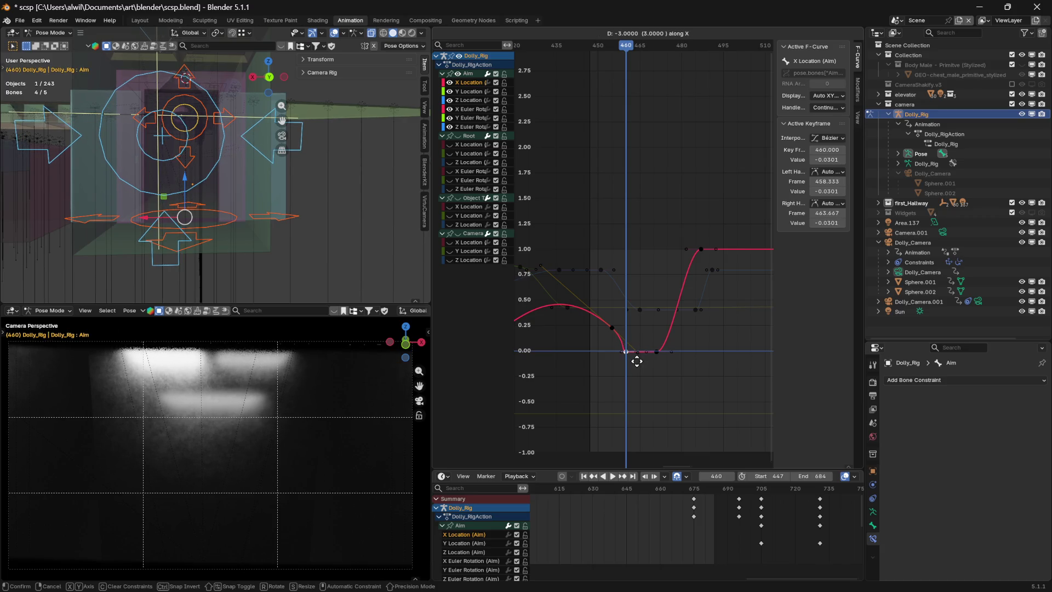
left_click(637, 361)
mouse_move(628, 55)
left_mouse_down()
mouse_move(548, 64)
mouse_move(627, 65)
left_mouse_up()
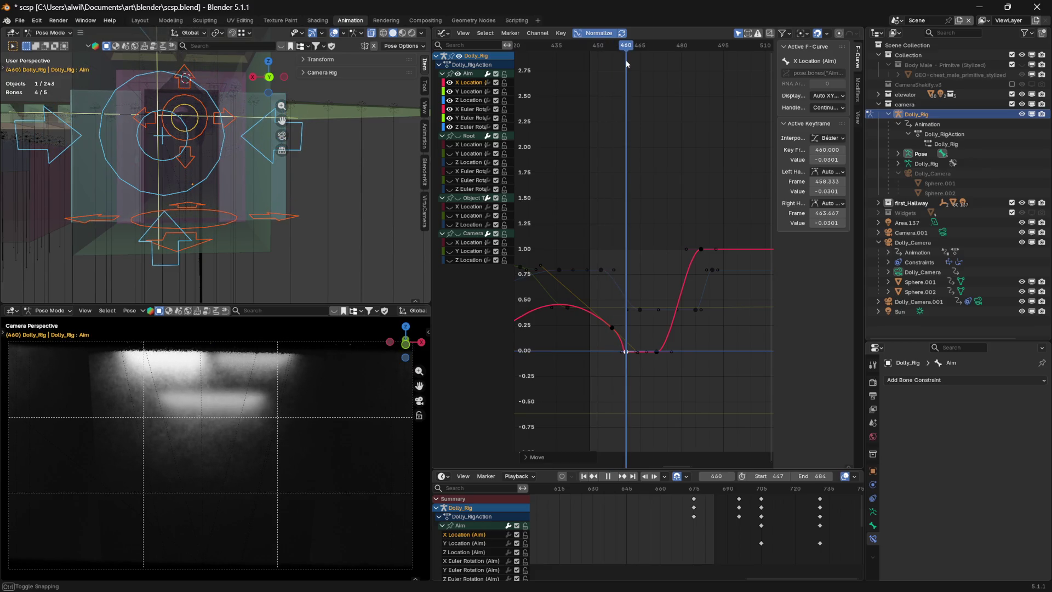
mouse_move(626, 60)
left_mouse_down()
mouse_move(564, 63)
mouse_move(608, 69)
left_mouse_up()
middle_click_drag(640, 228, 686, 239)
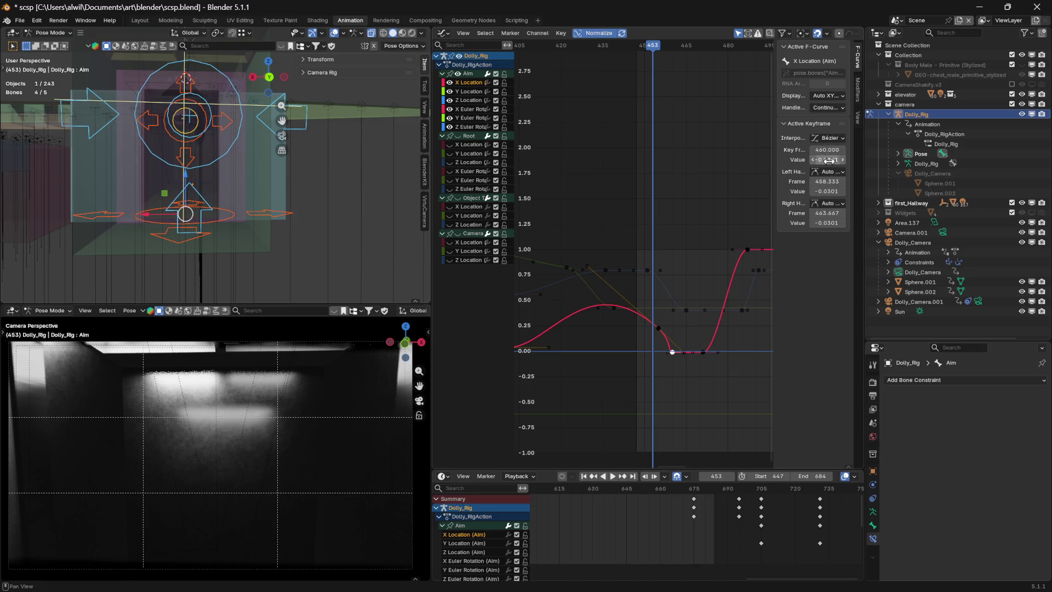
type("0")
- Set the Aim X Location keys at frames 460 and 455 to a value of 0
key("Return")
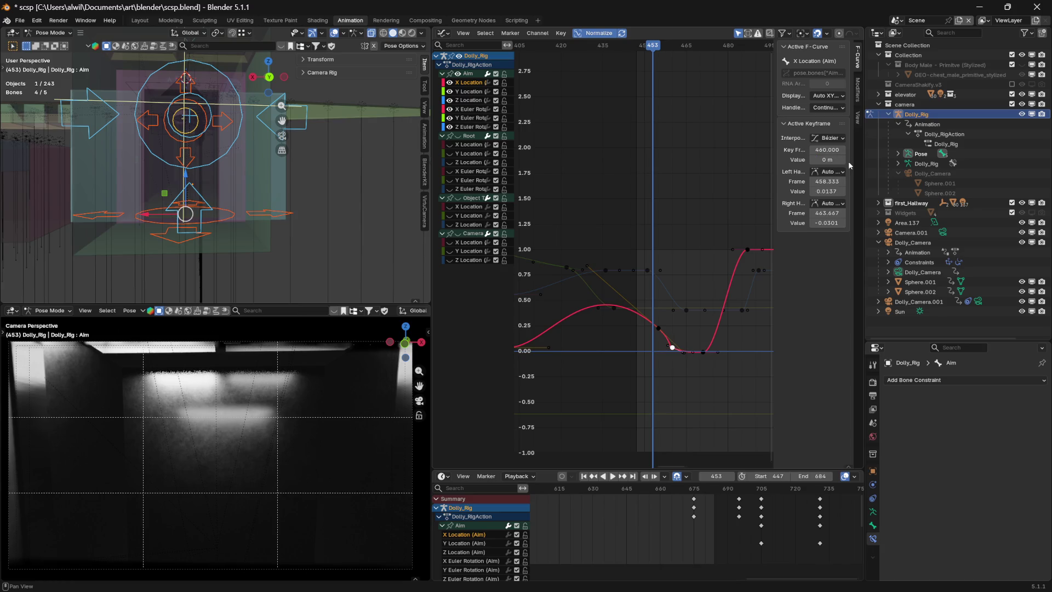
mouse_move(651, 48)
left_mouse_down()
mouse_move(677, 47)
mouse_move(653, 54)
left_mouse_up()
left_click(661, 330)
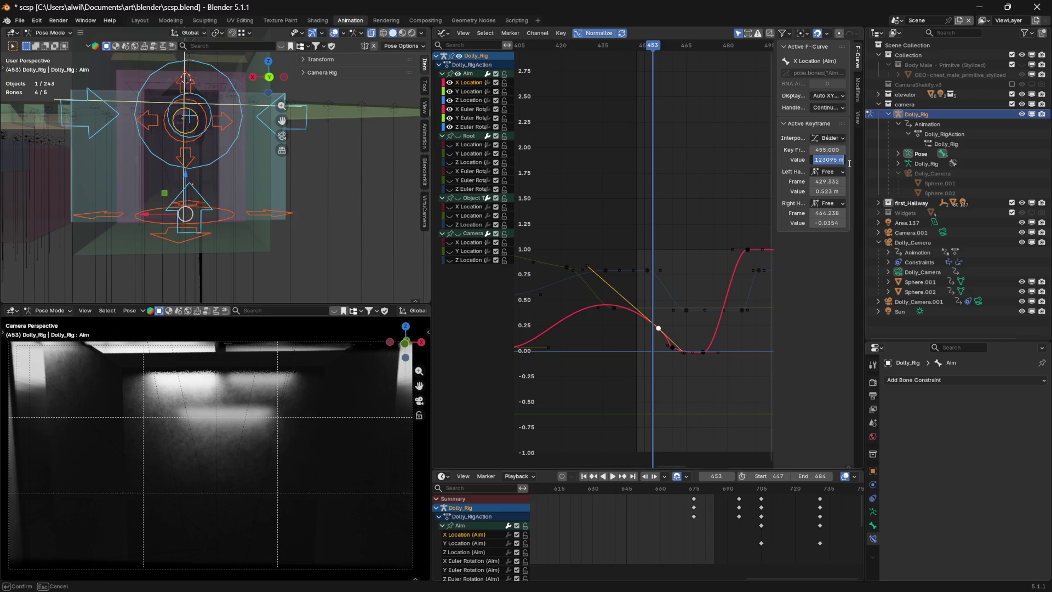
type("0")
key("Return")
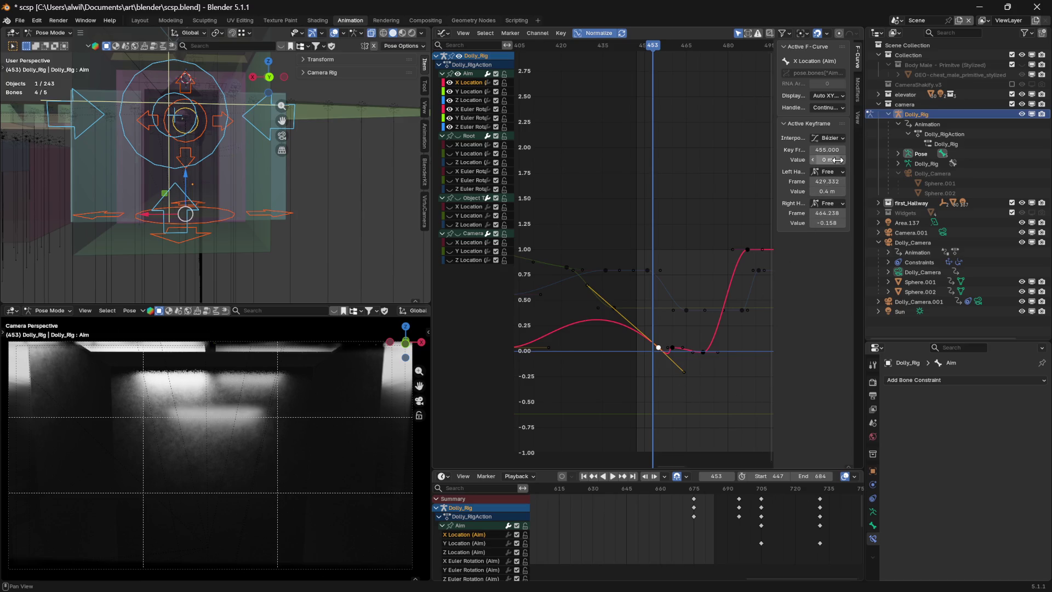
- Adjust the frame 455 key's handle values, leaving its right handle flat at 0
left_click(840, 192)
type("0")
key("Return")
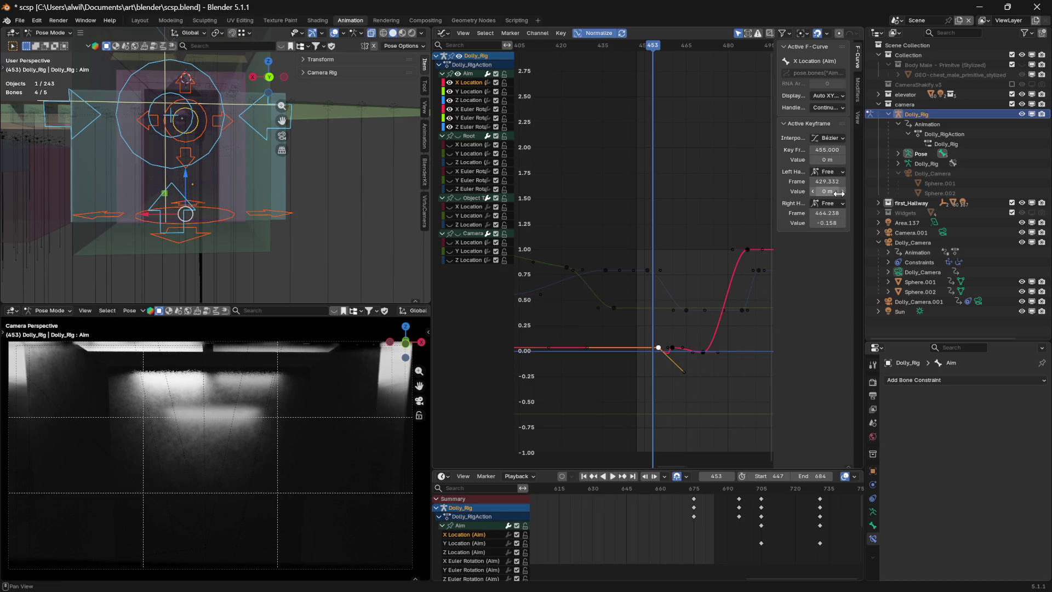
left_click(684, 373)
left_click_drag(828, 224, 850, 232)
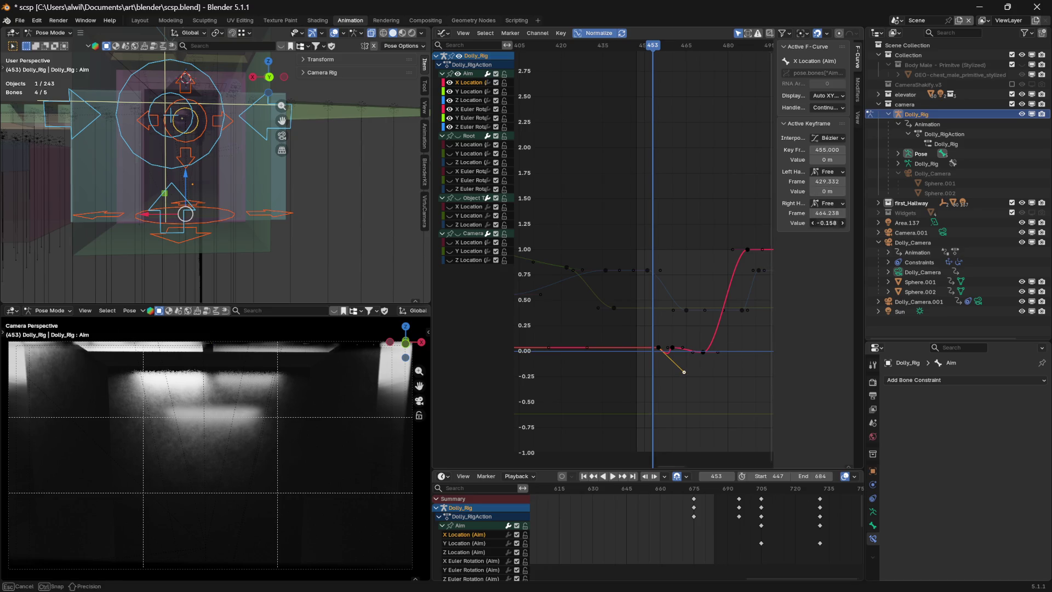
key("Return")
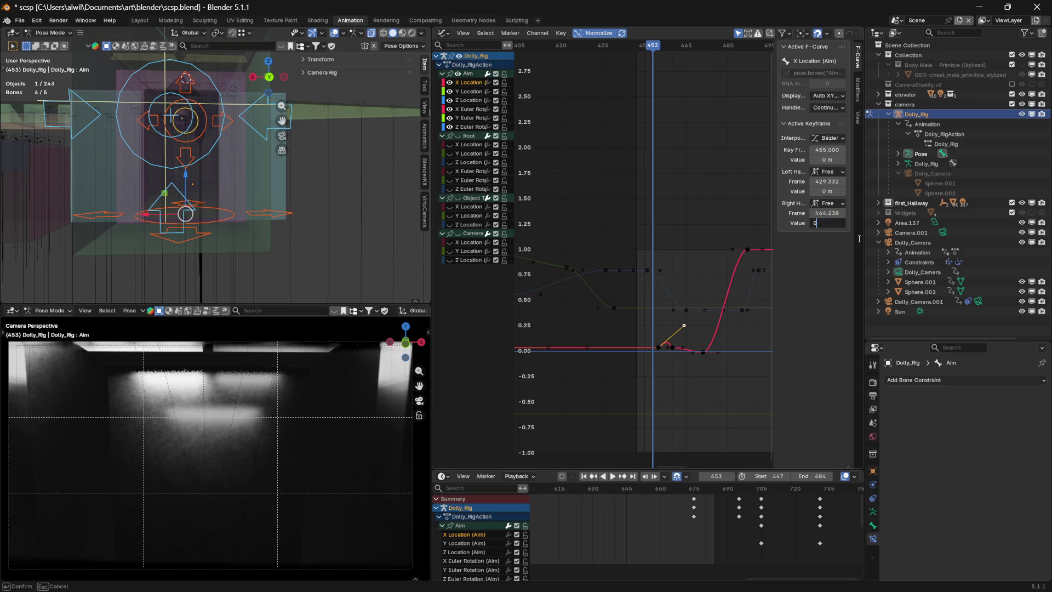
key("Return")
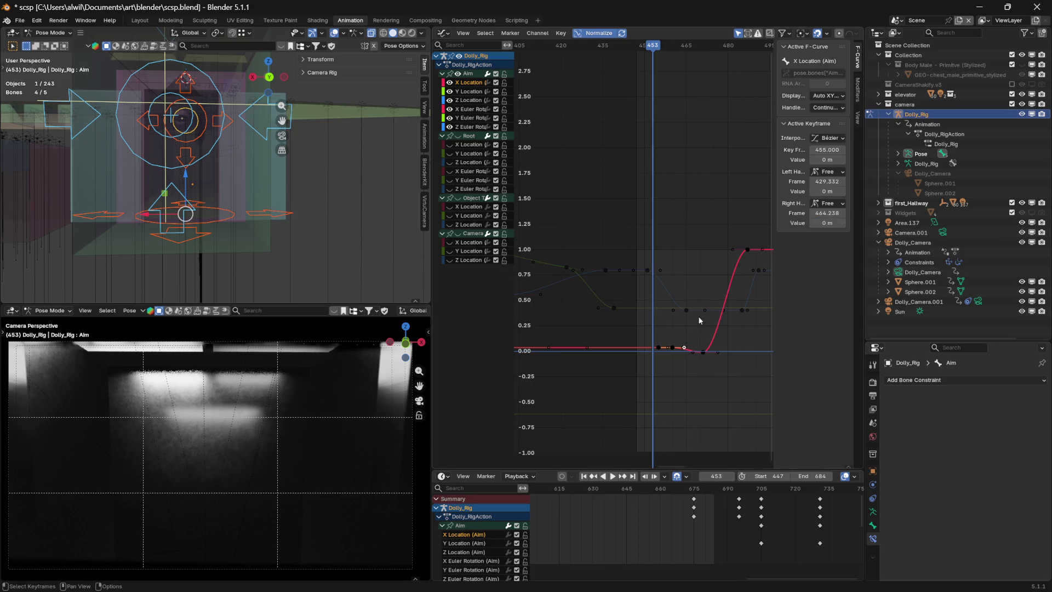
key("r")
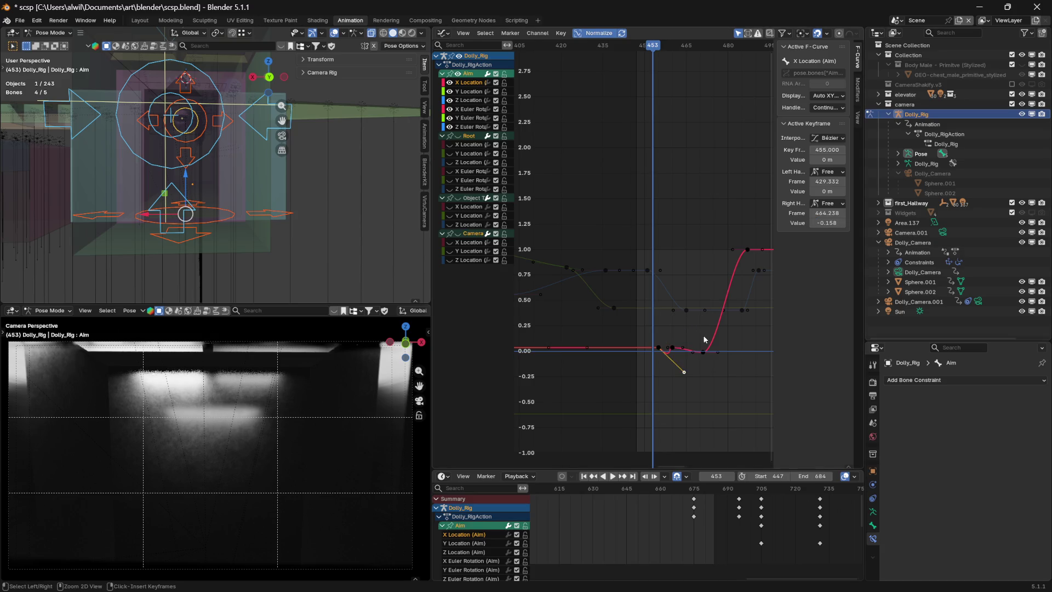
left_click(705, 337)
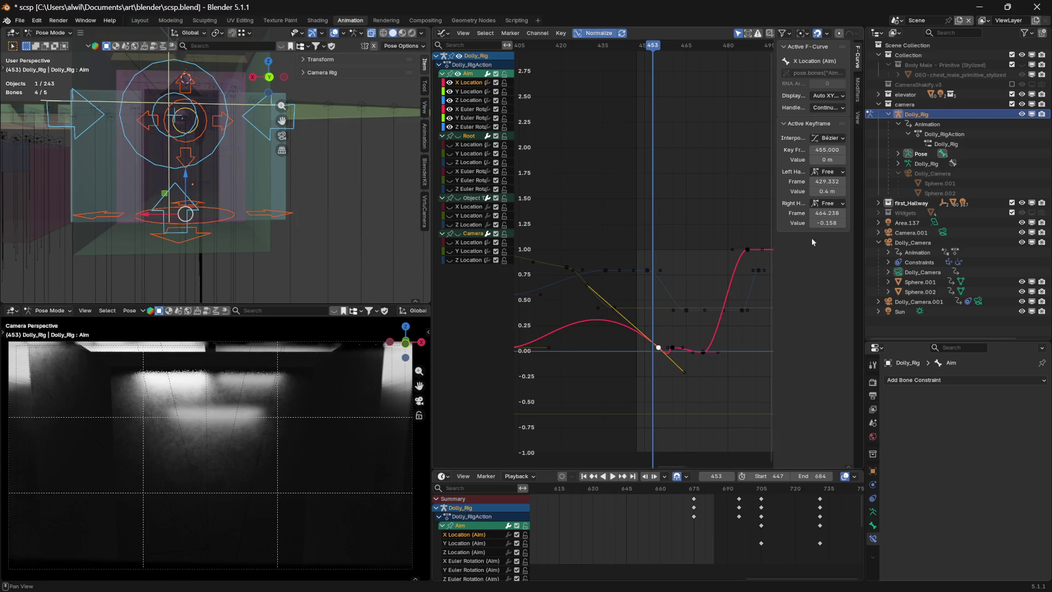
type("0")
key("Return")
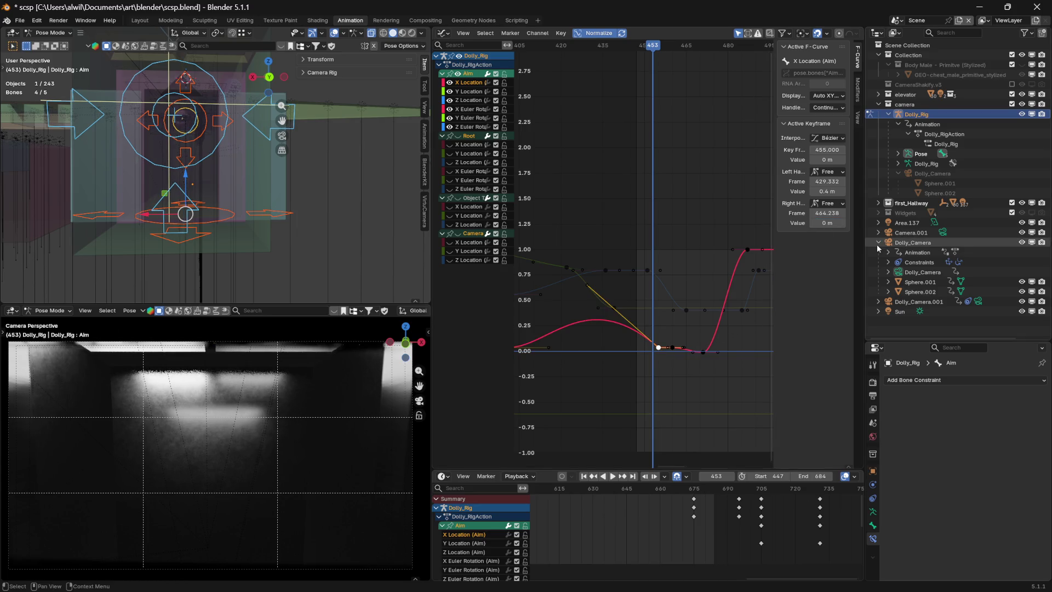
- Deselect all keyframes and play back the reshaped curve, parking at frame 450
left_click_drag(652, 45, 618, 49)
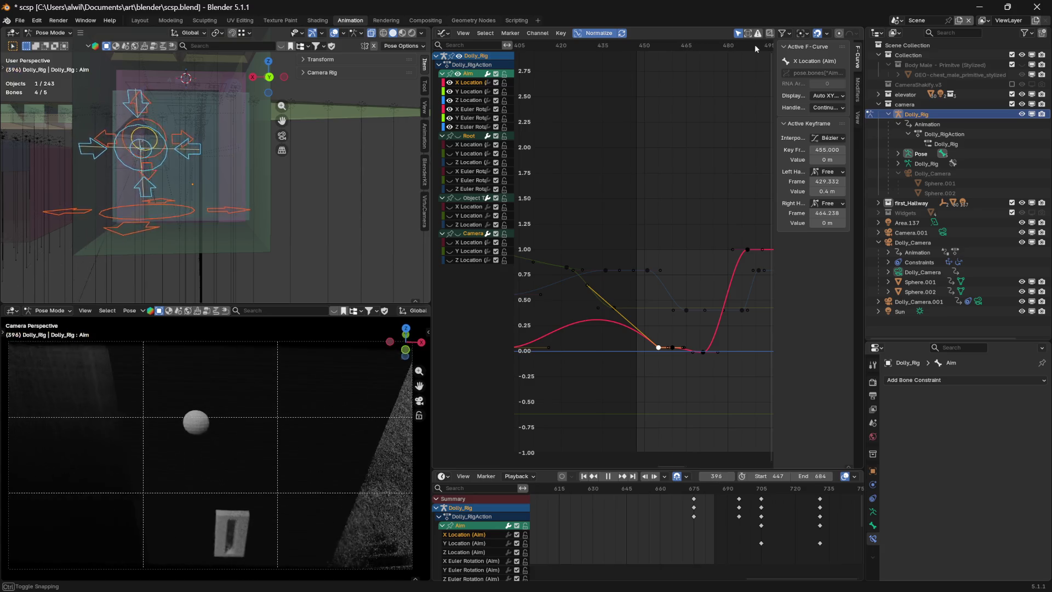
key("space")
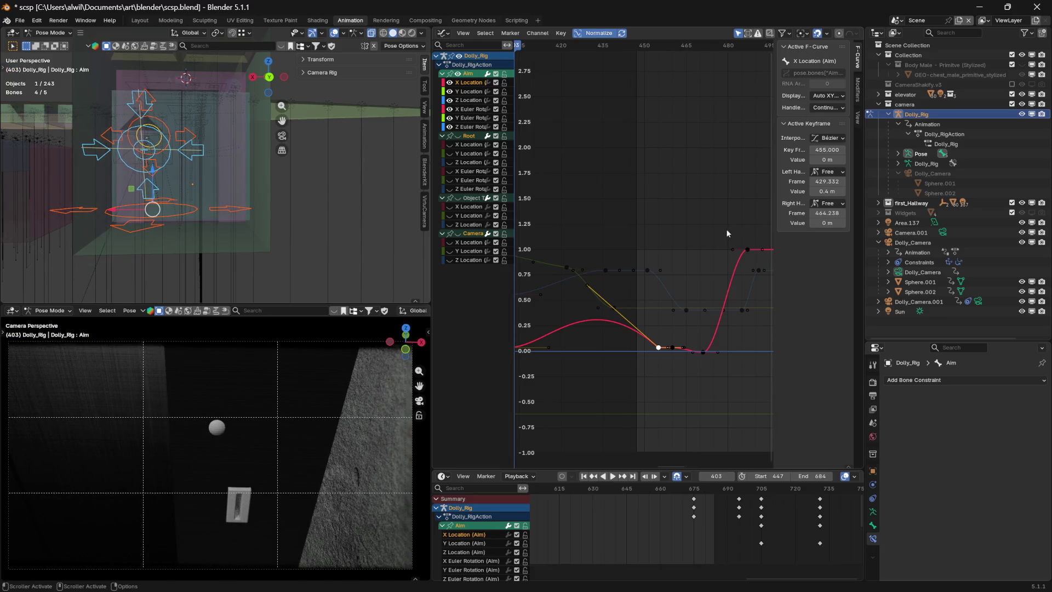
left_click(757, 281)
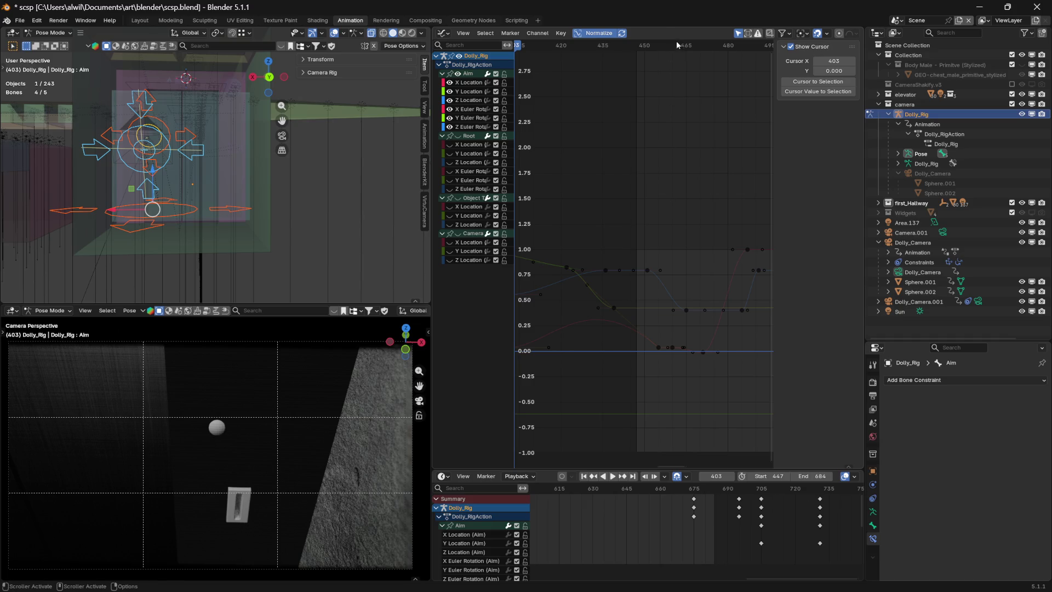
key("space")
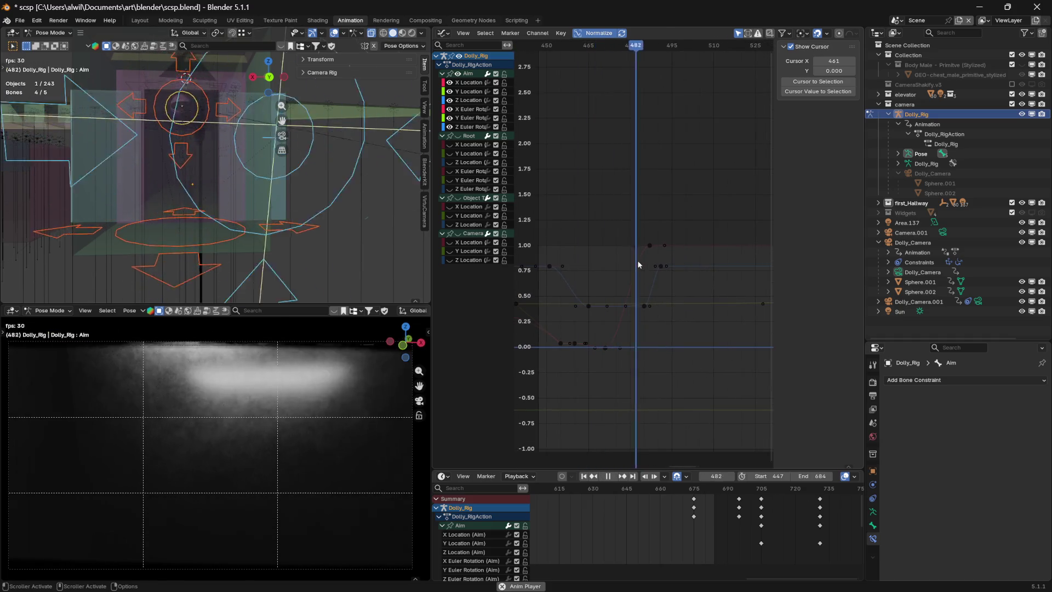
key("space")
left_click_drag(665, 54, 547, 63)
middle_click_drag(608, 149, 666, 145)
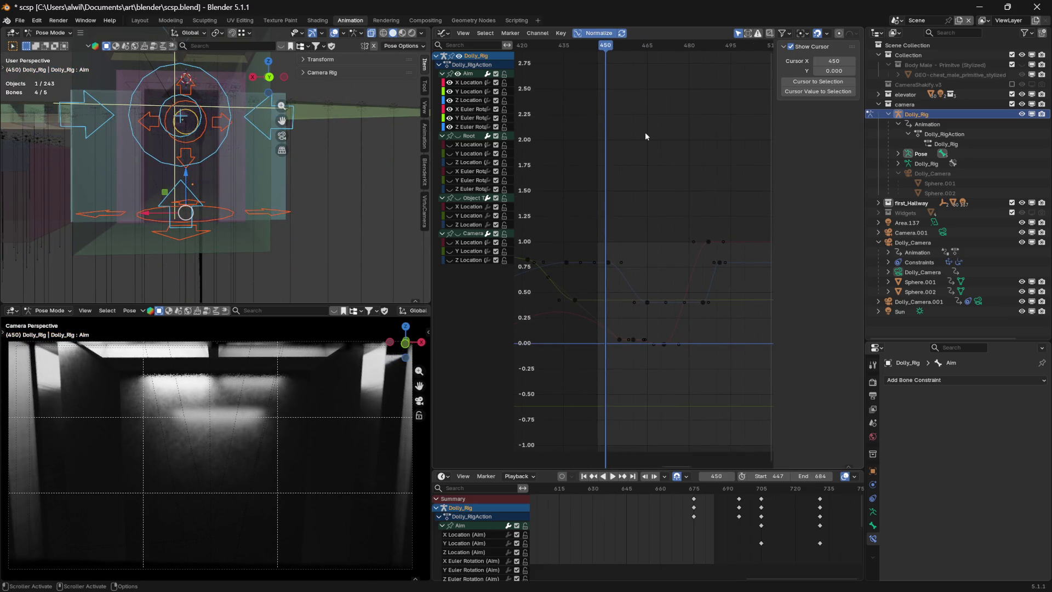
- Move the playback range start to frame 392 and play it back, stopping at 475
mouse_move(778, 476)
left_mouse_down()
mouse_move(745, 477)
mouse_move(810, 476)
mouse_move(751, 476)
mouse_move(742, 488)
left_mouse_up()
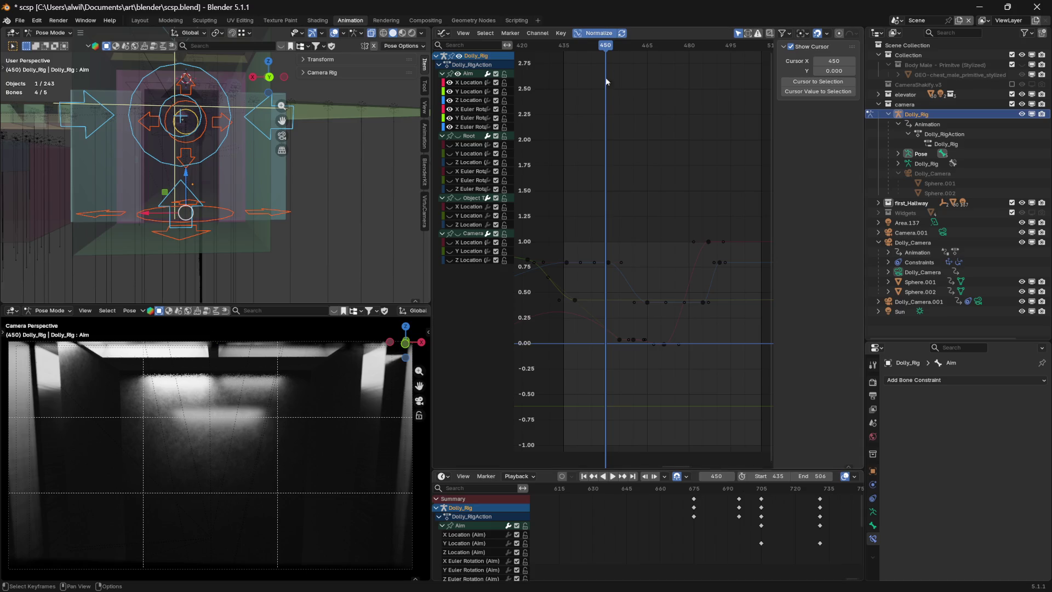
key("space")
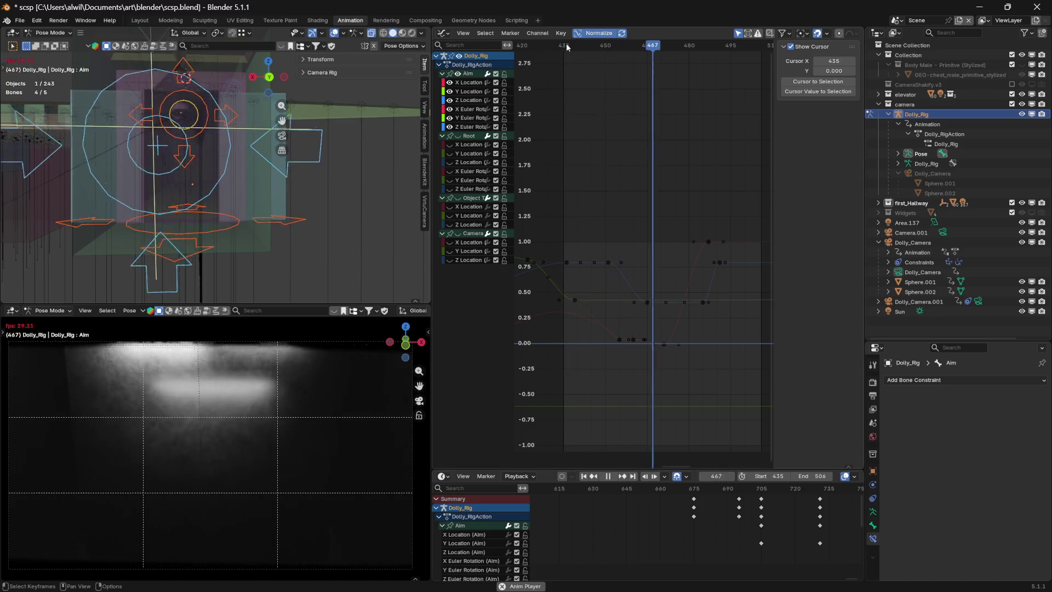
key("space")
middle_click_drag(626, 300, 692, 310)
left_click_drag(771, 476, 757, 476)
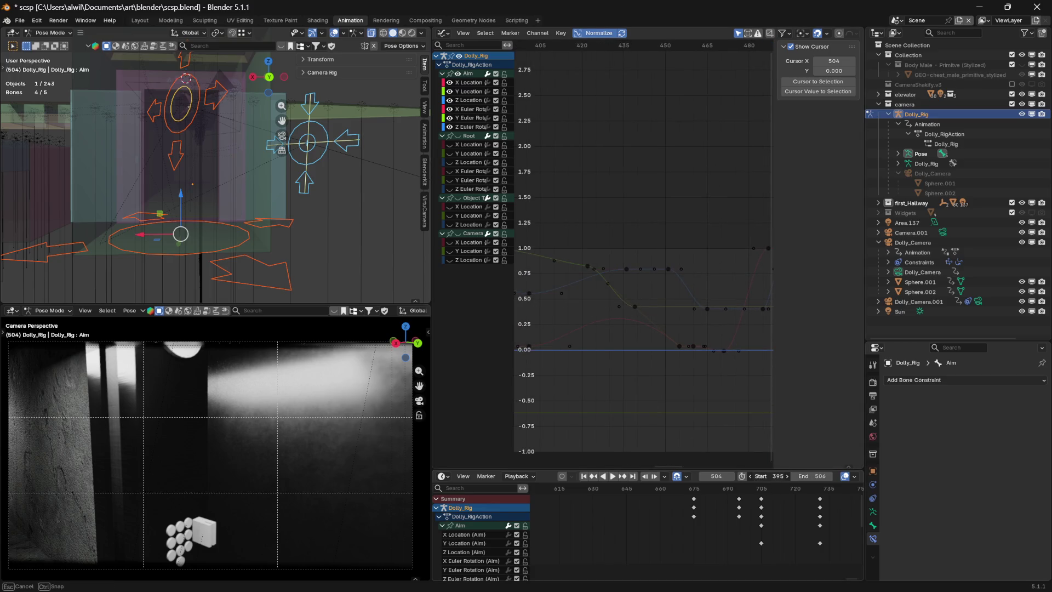
key("space")
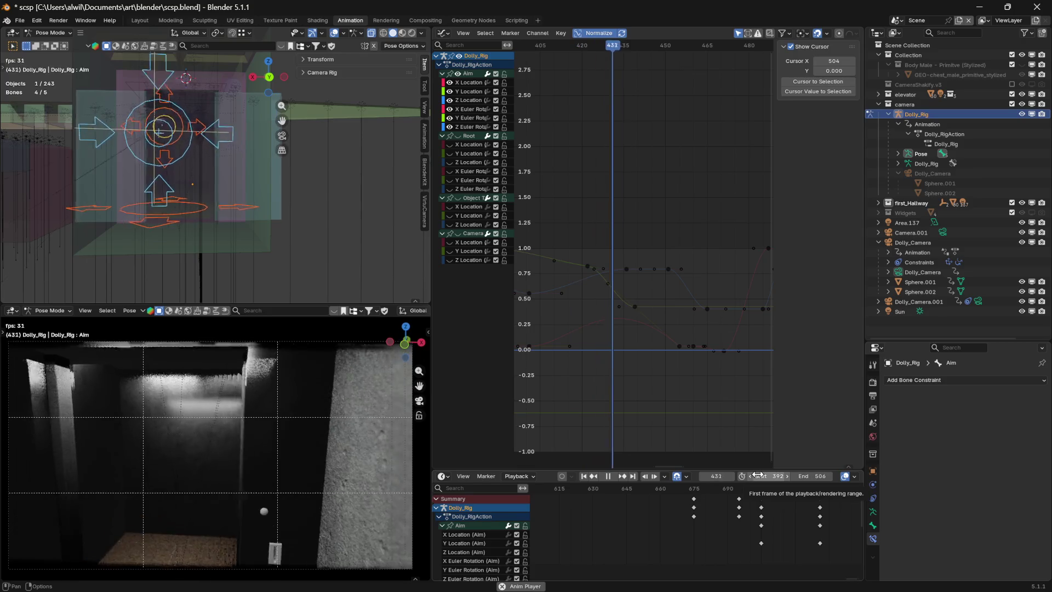
key("space")
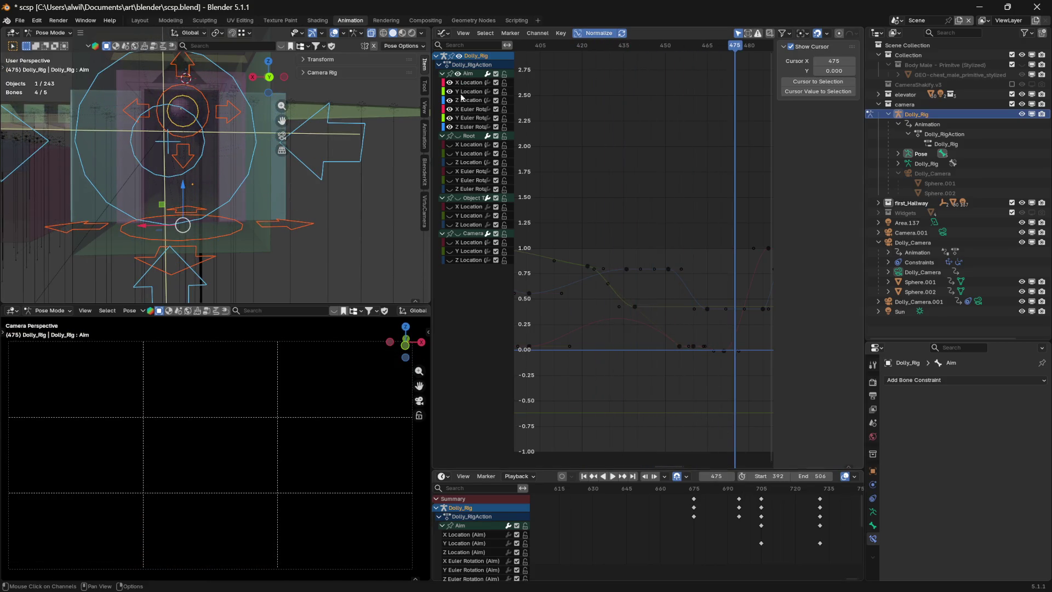
- Hide the Aim curves, show the Root curves, and scrub from frame 478 to 499
left_click(458, 74)
left_click(458, 136)
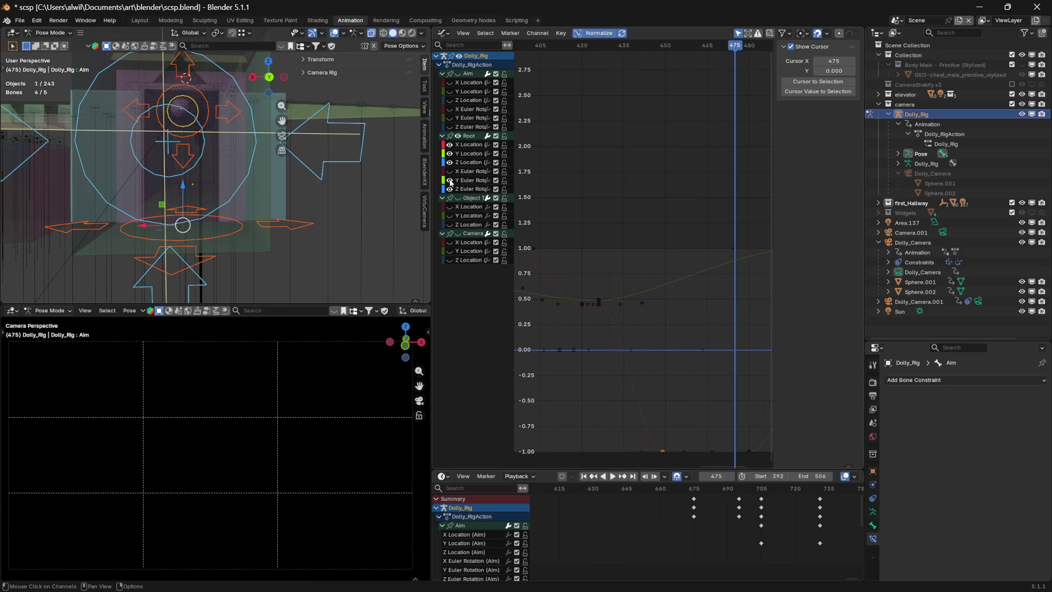
middle_click_drag(721, 308, 578, 313)
left_click(603, 47)
left_click_drag(603, 49, 661, 51)
middle_click_drag(690, 263, 612, 290)
- Move the Root Y Location key from frame 499 to 558, extend the playback end to 562, and play
left_click(581, 276)
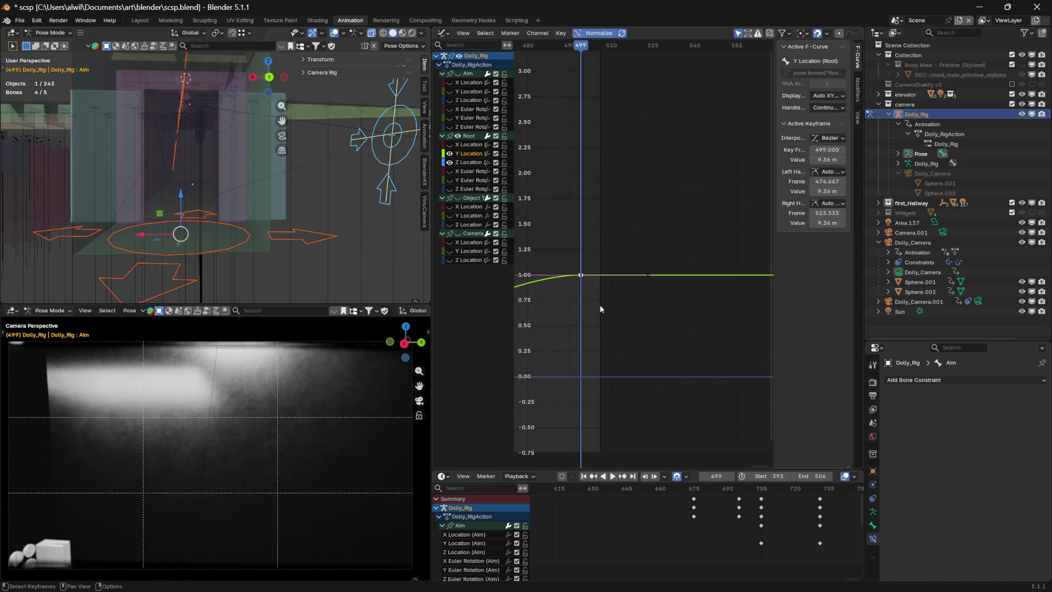
key("g")
key("x")
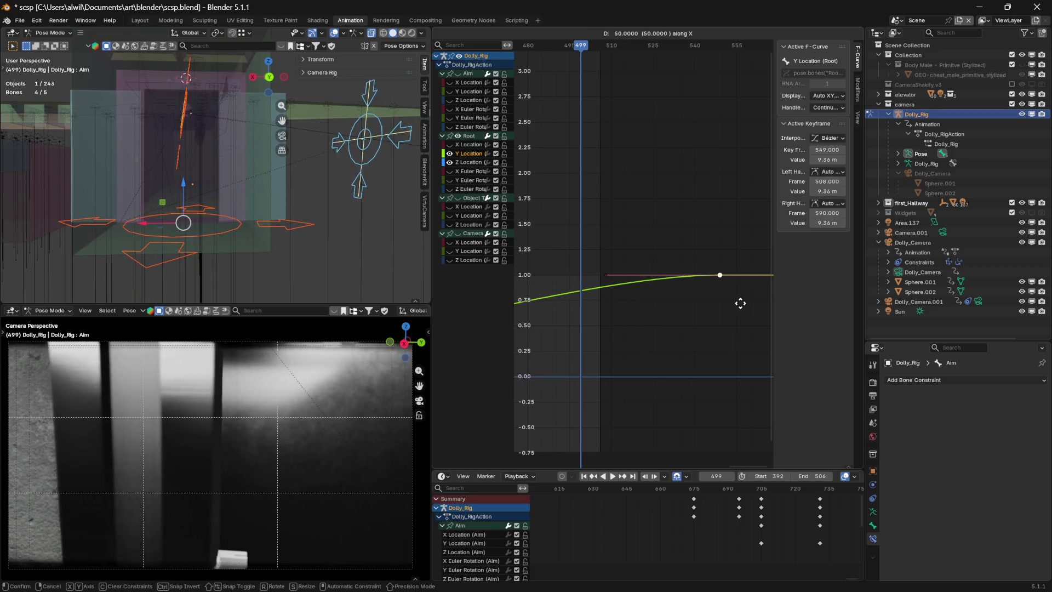
left_click(758, 306)
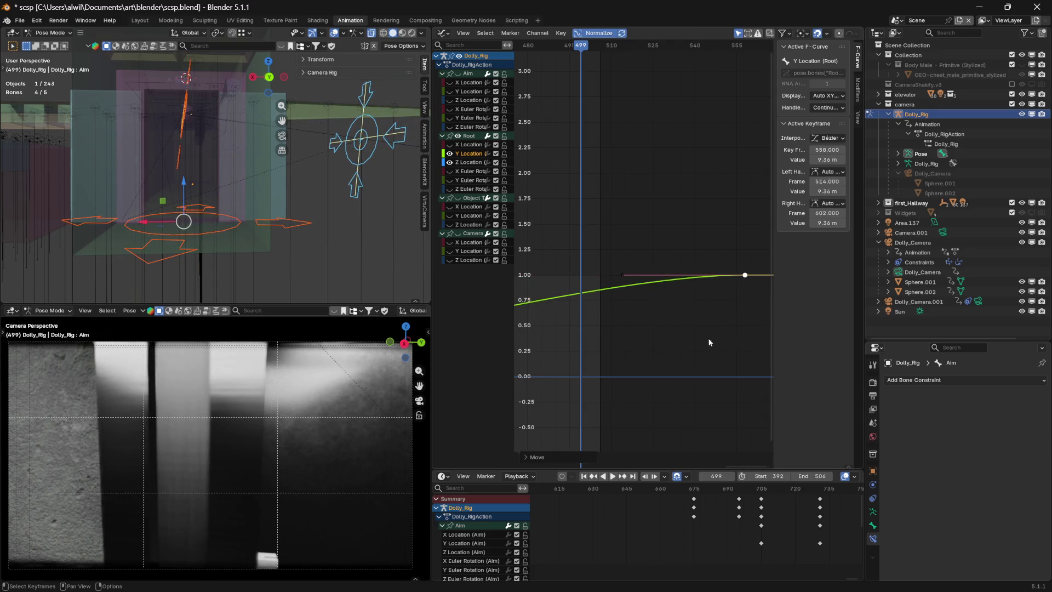
left_click_drag(812, 476, 839, 476)
key("space")
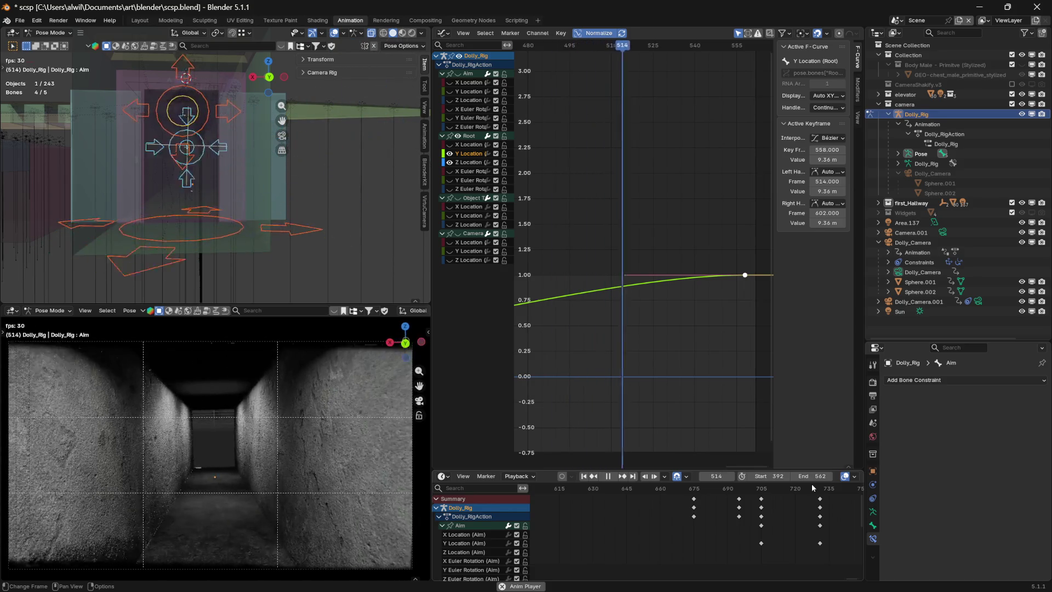
- Review playback around frames 455–556, then hide the Root Y Location curve
key("space")
key("space")
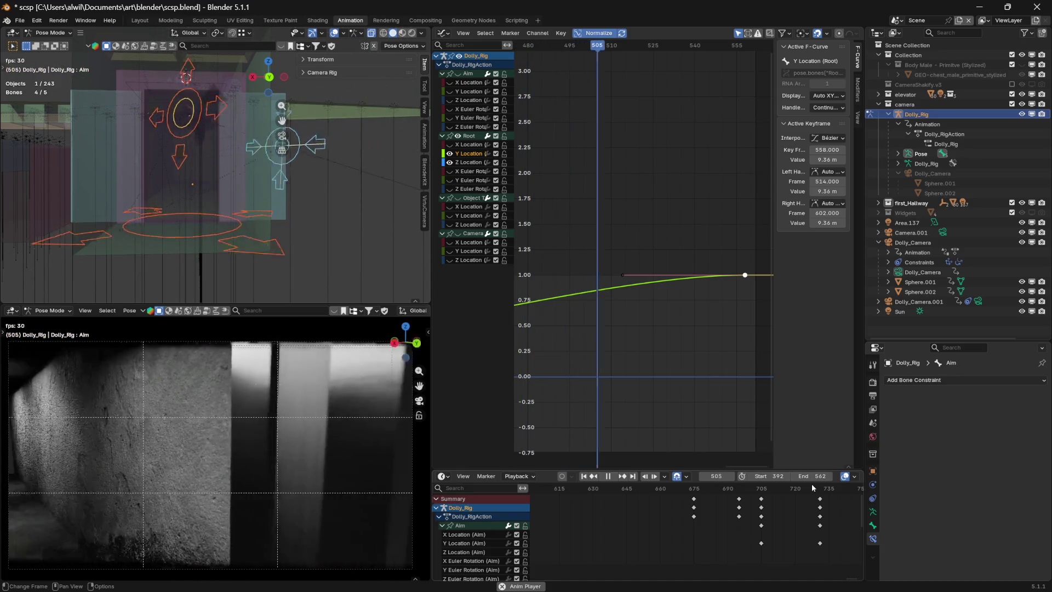
key("space")
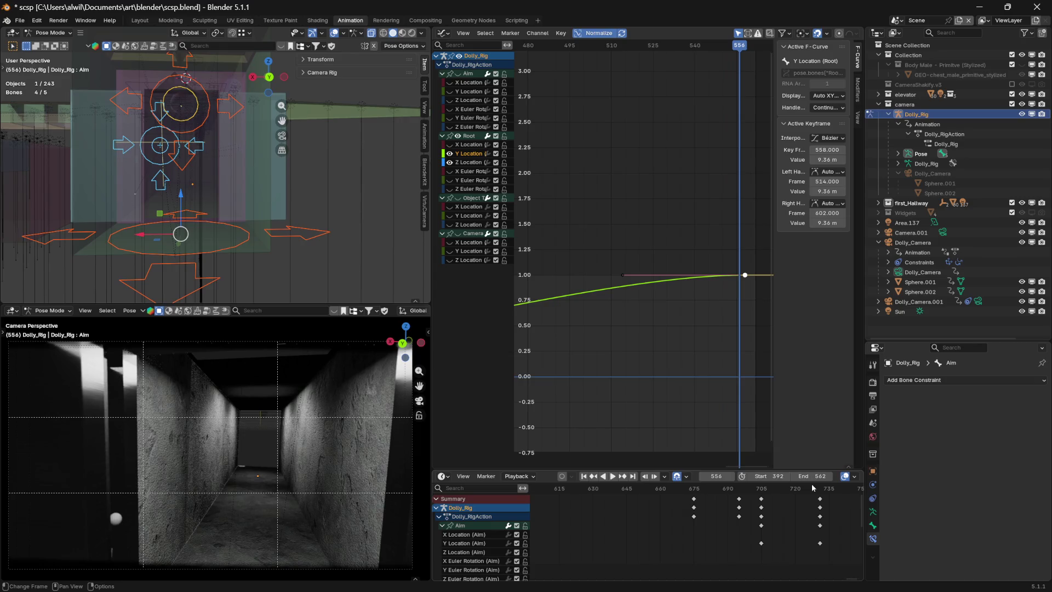
key("space")
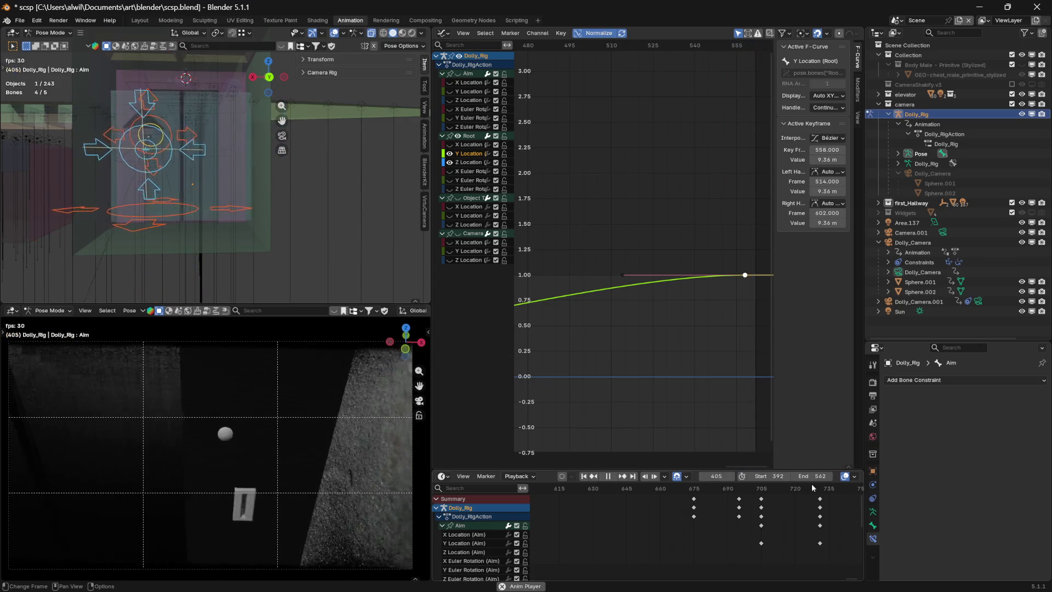
key("space")
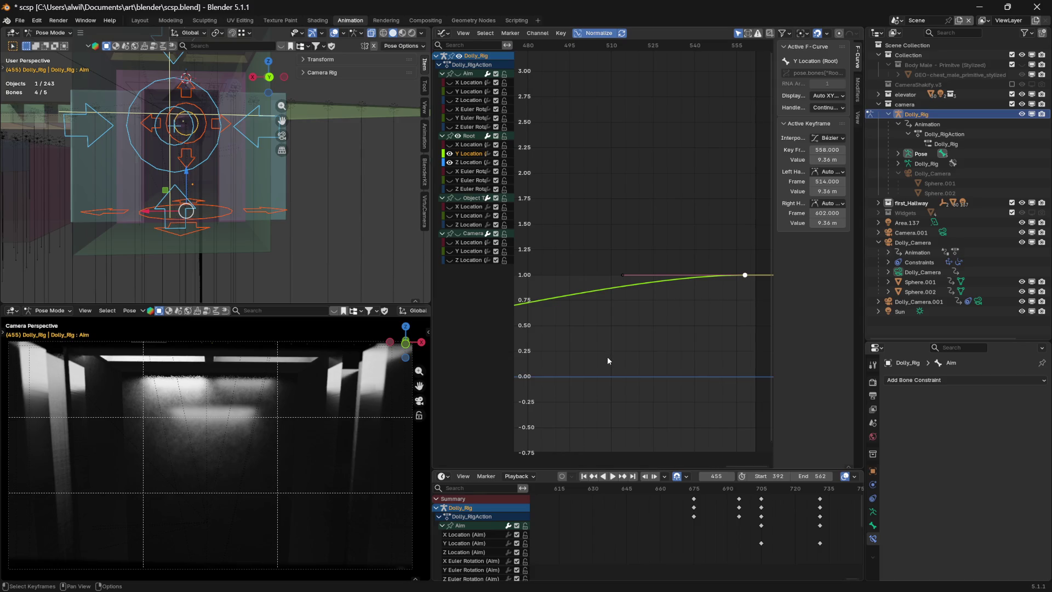
key("space")
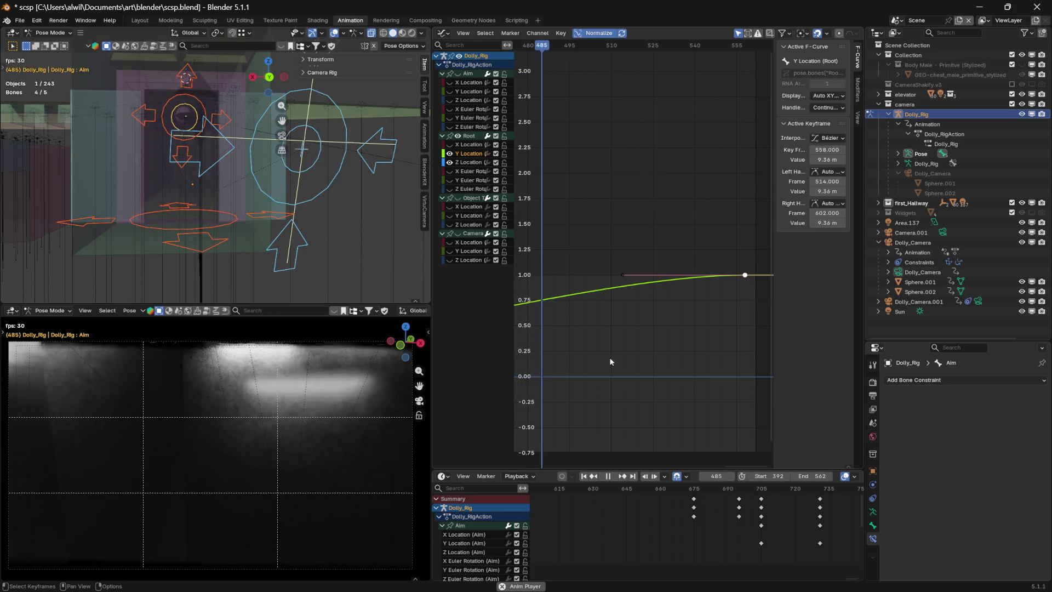
key("space")
mouse_move(607, 355)
middle_mouse_down()
mouse_move(622, 345)
mouse_move(666, 360)
mouse_move(696, 354)
mouse_move(603, 372)
mouse_move(682, 351)
middle_mouse_up()
left_click(449, 154)
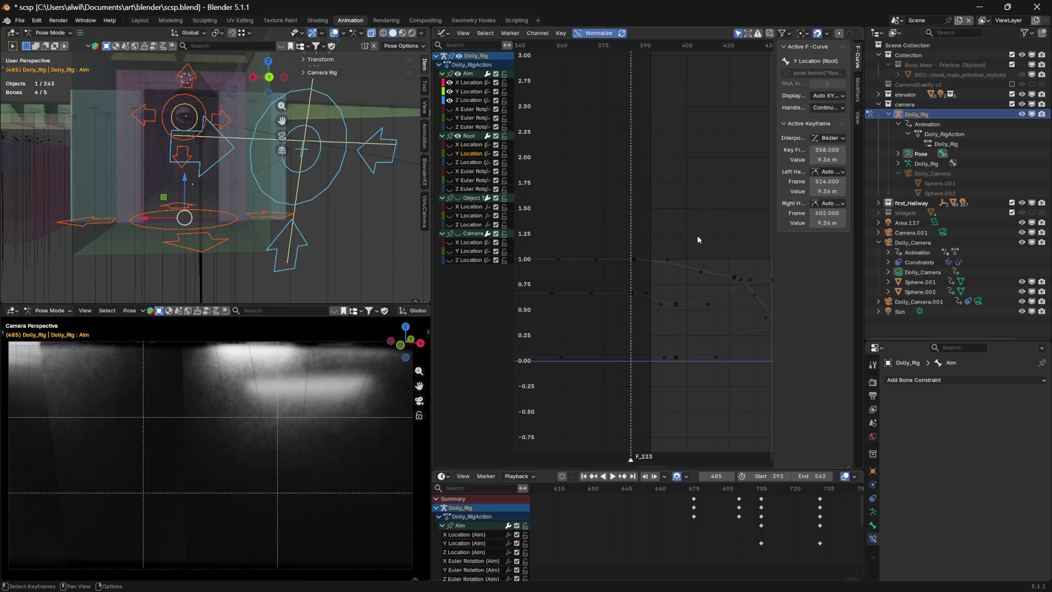
middle_click_drag(690, 380, 582, 383)
- Preview the Aim X Location motion from frame 445 through 483
mouse_move(700, 45)
left_mouse_down()
mouse_move(660, 45)
mouse_move(689, 44)
left_mouse_up()
middle_click_drag(710, 154, 621, 135)
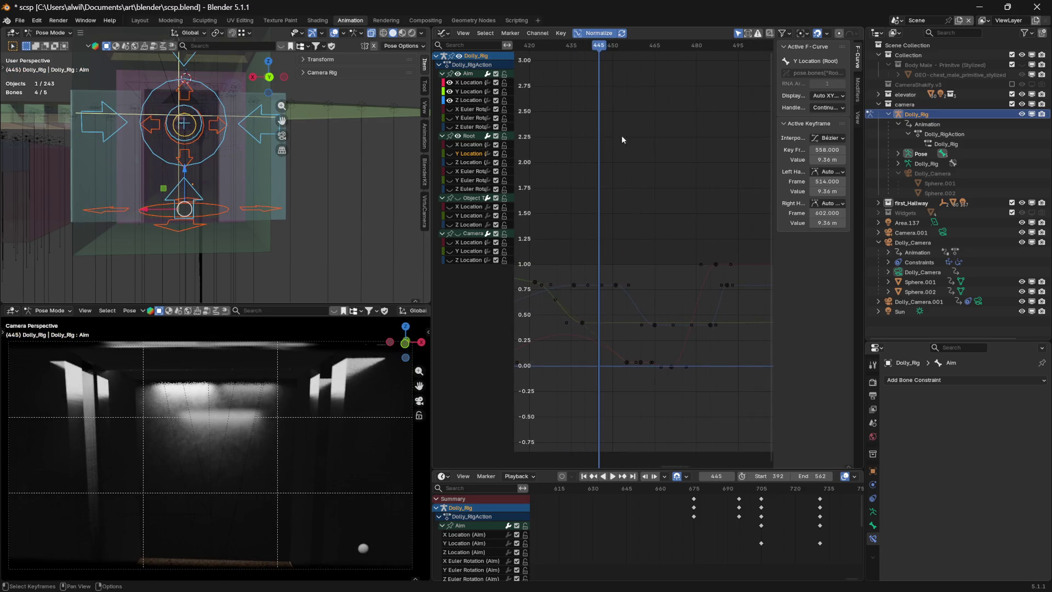
mouse_move(601, 47)
left_mouse_down()
mouse_move(575, 46)
mouse_move(707, 38)
mouse_move(673, 46)
left_mouse_up()
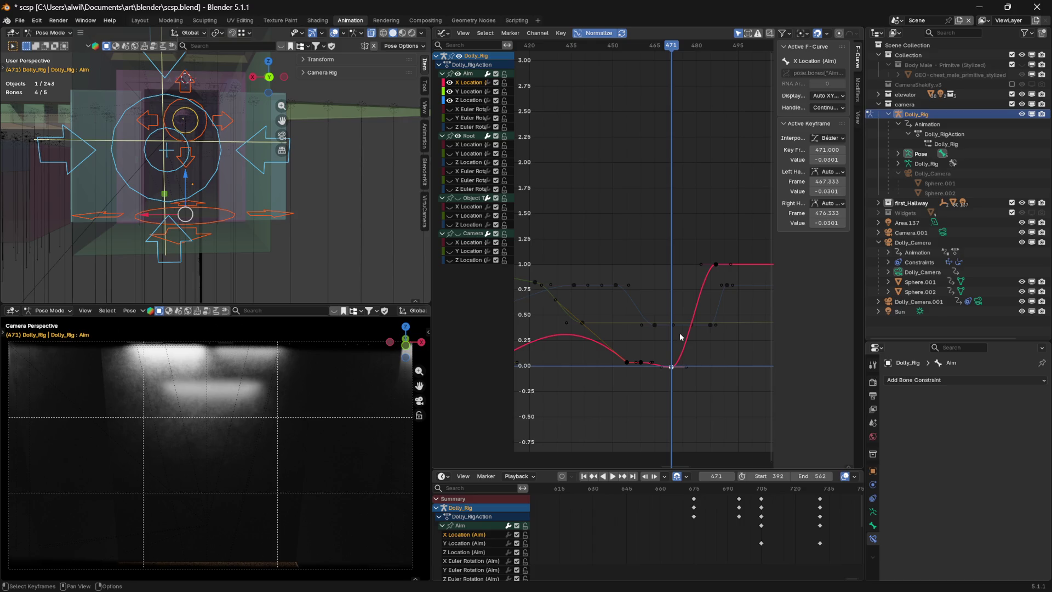
middle_click_drag(728, 360, 644, 363)
mouse_move(599, 51)
left_mouse_down()
mouse_move(567, 49)
mouse_move(657, 54)
left_mouse_up()
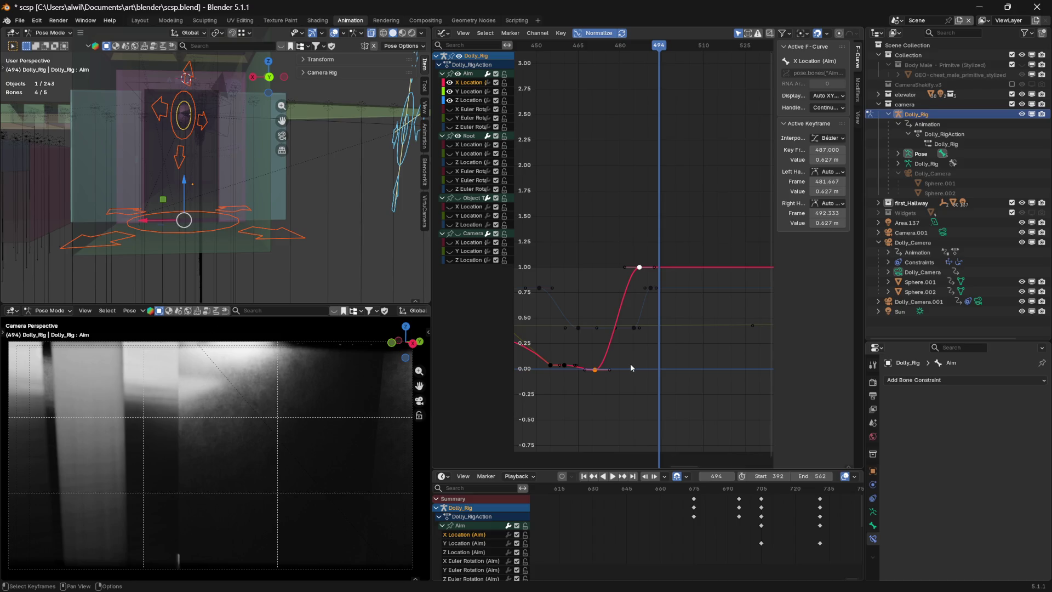
- Slide the two upper X Location keys 23 frames later so the top key sits at frame 510
key("g")
key("x")
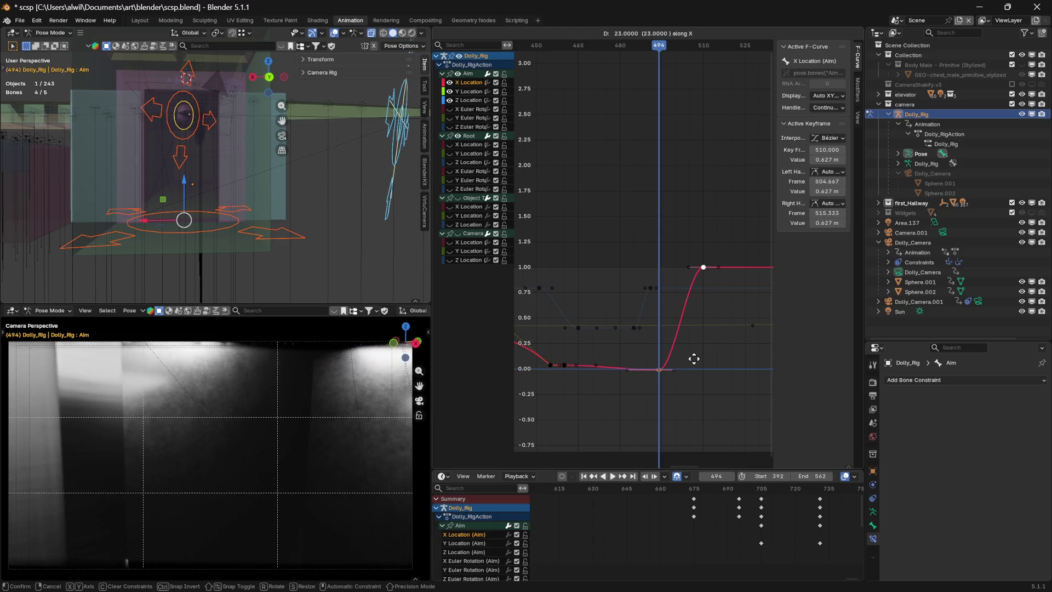
left_click(697, 360)
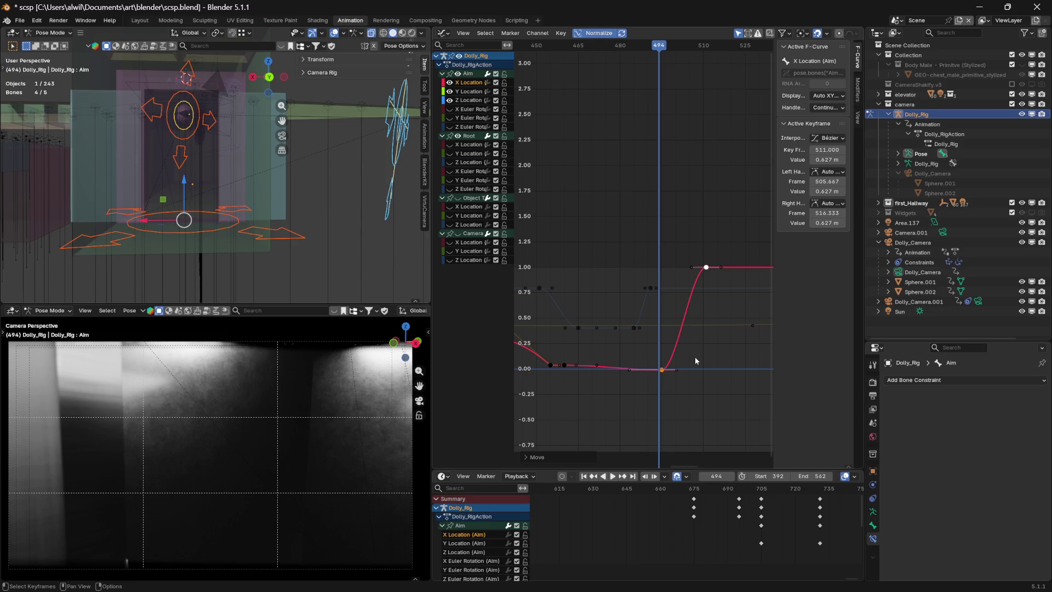
key("g")
key("x")
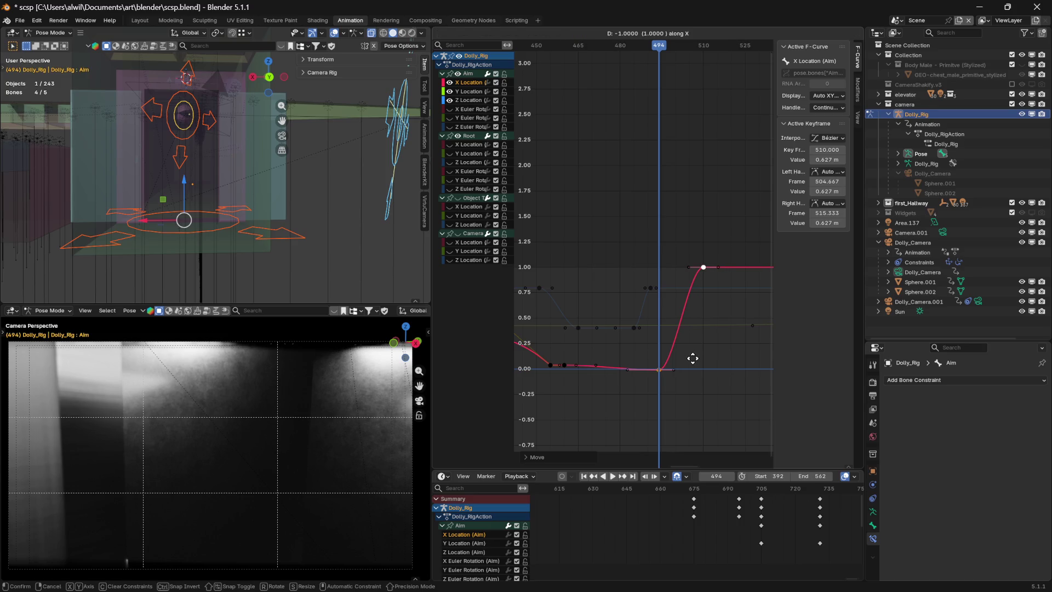
left_click(693, 358)
mouse_move(657, 55)
left_mouse_down()
mouse_move(565, 61)
mouse_move(688, 64)
mouse_move(612, 77)
mouse_move(543, 110)
left_mouse_up()
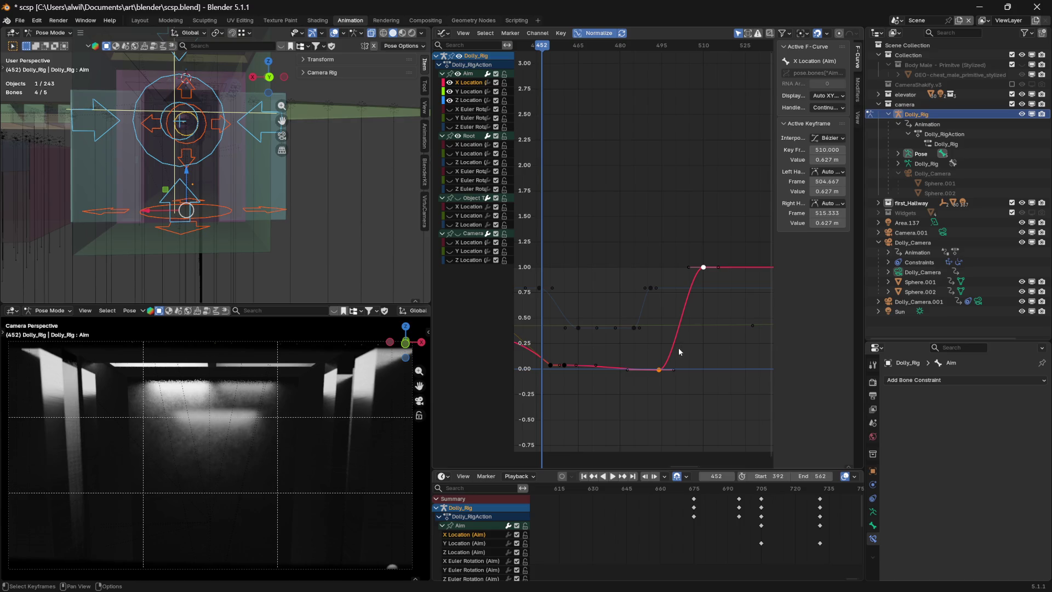
key("space")
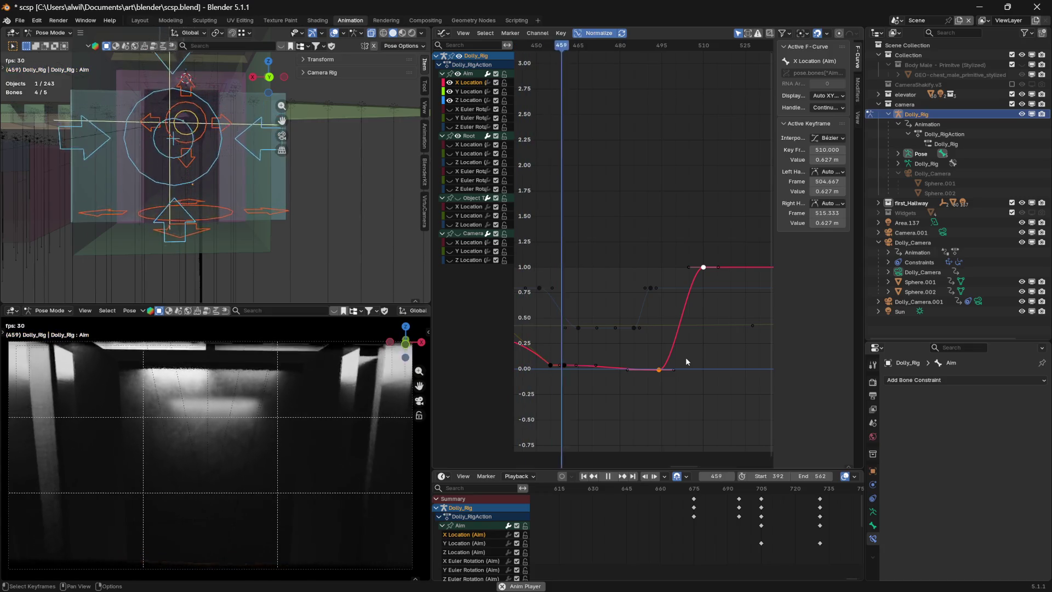
key("space")
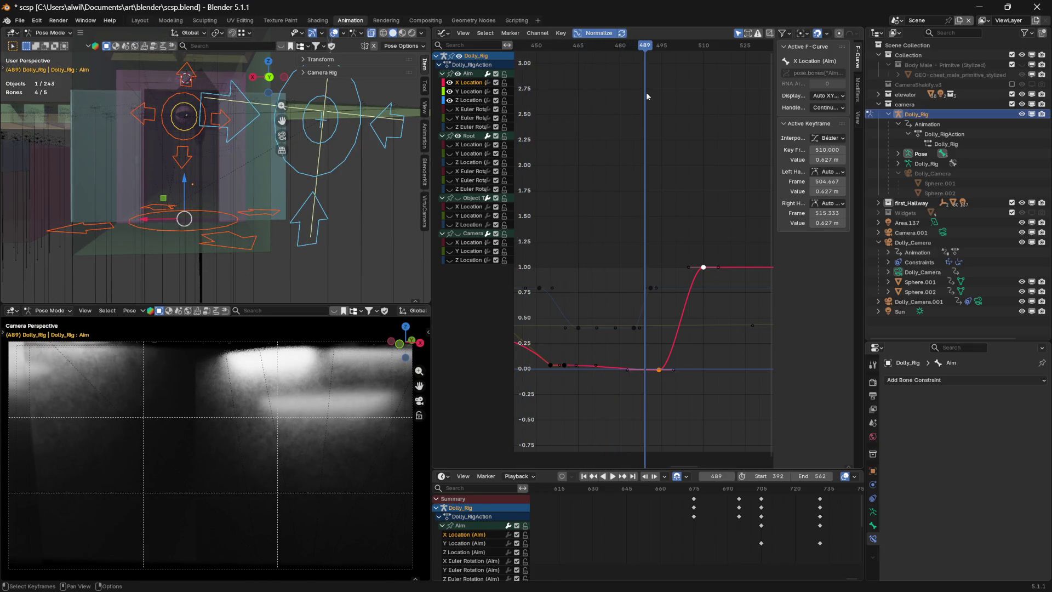
mouse_move(644, 55)
left_mouse_down()
mouse_move(557, 64)
mouse_move(669, 69)
mouse_move(601, 73)
mouse_move(660, 73)
left_mouse_up()
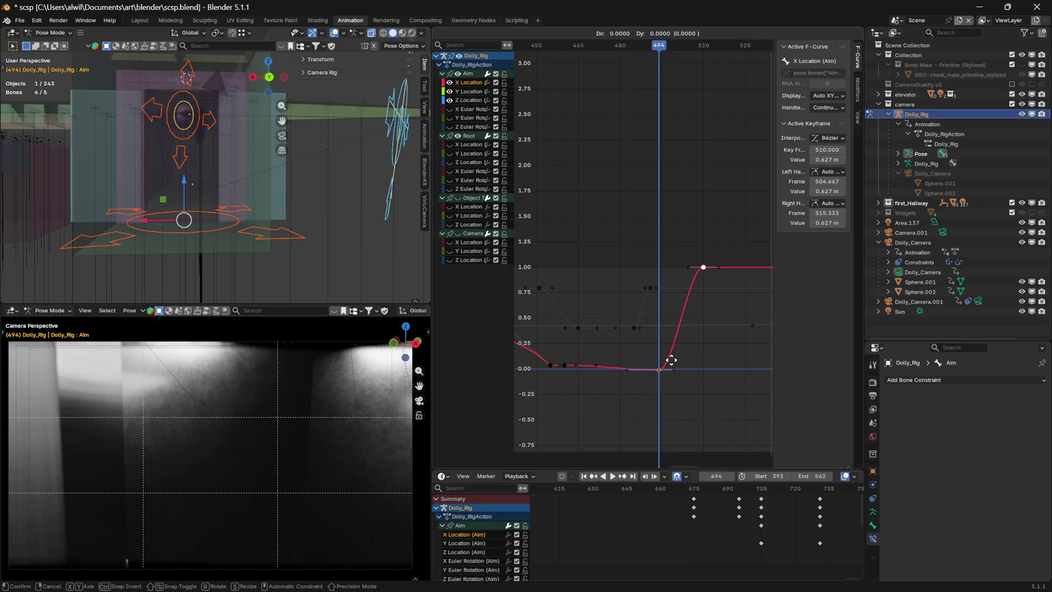
mouse_move(673, 358)
left_mouse_down()
mouse_move(670, 382)
mouse_move(675, 363)
left_mouse_up()
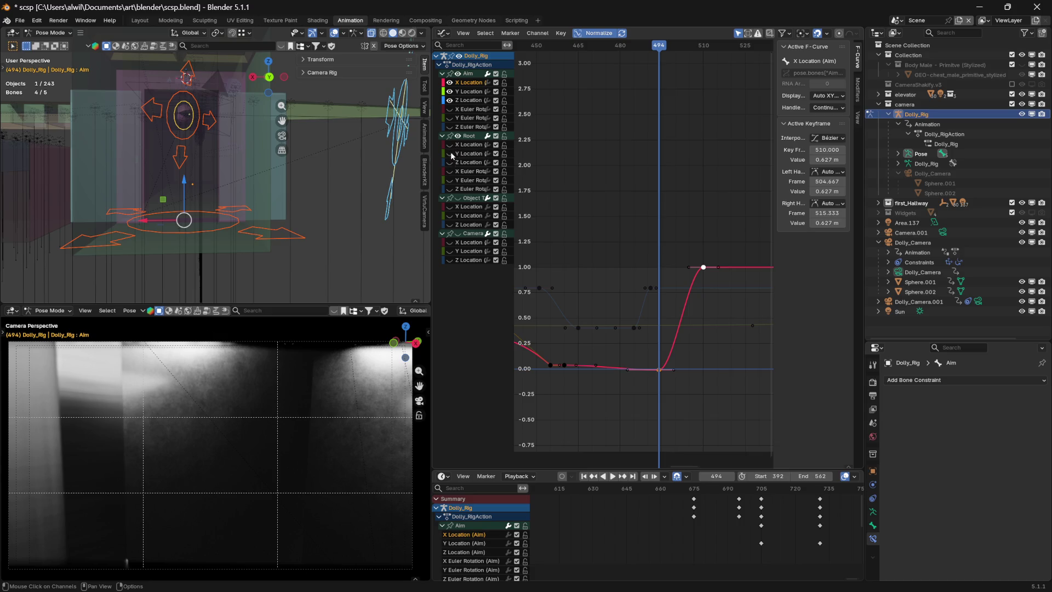
- Show the Root Z Euler Rotation curve and slide its 360° turn keys later so the last lands at frame 544
left_click(450, 188)
mouse_move(689, 245)
middle_mouse_down()
mouse_move(702, 160)
mouse_move(705, 224)
middle_mouse_up()
scroll(705, 213, "down", 3)
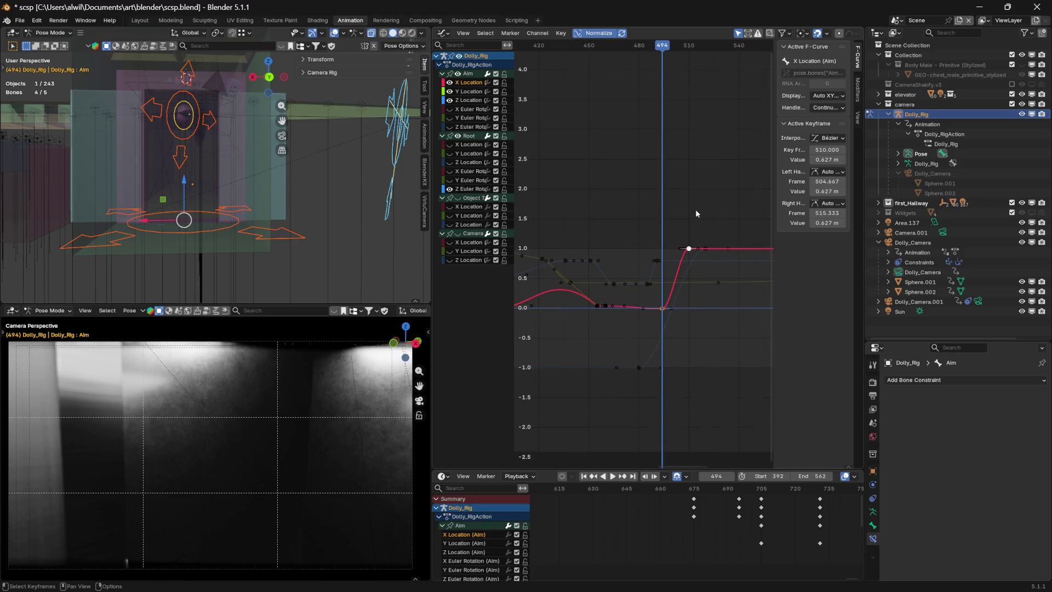
mouse_move(664, 51)
left_mouse_down()
mouse_move(594, 51)
mouse_move(641, 57)
mouse_move(623, 56)
left_mouse_up()
left_click(640, 368)
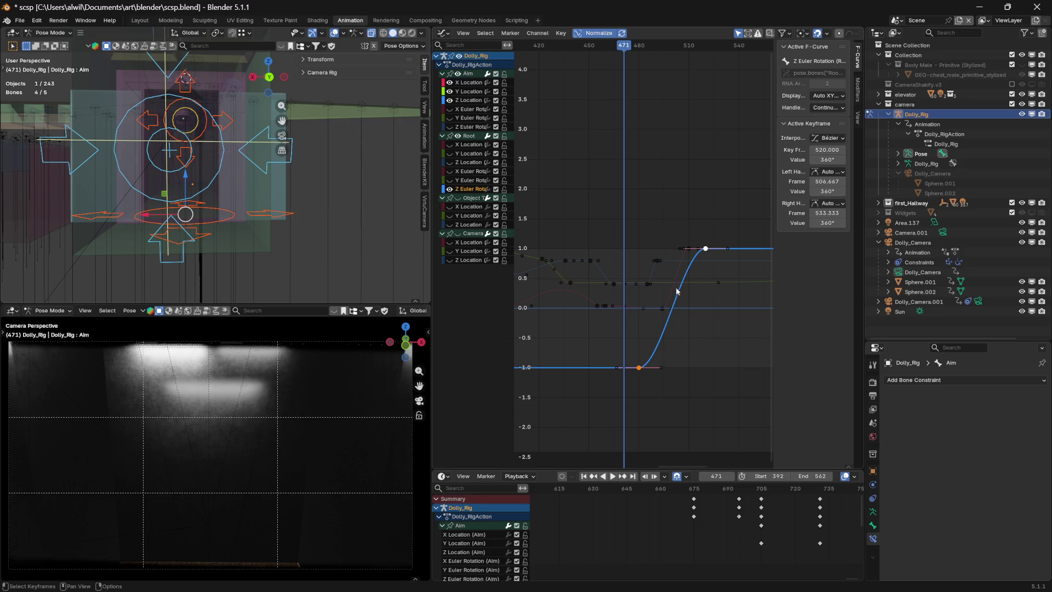
key("x")
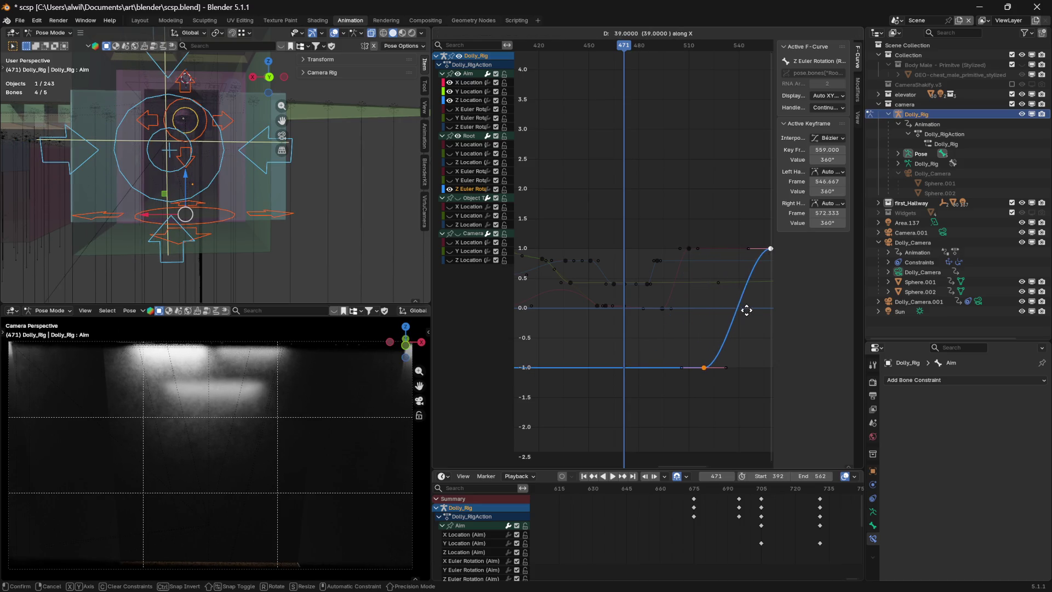
left_click(753, 311)
key("space")
mouse_move(619, 55)
left_mouse_down()
mouse_move(588, 51)
mouse_move(684, 55)
mouse_move(627, 57)
mouse_move(657, 56)
mouse_move(552, 100)
mouse_move(608, 89)
left_mouse_up()
mouse_move(617, 82)
left_mouse_down()
mouse_move(588, 84)
mouse_move(655, 79)
mouse_move(626, 86)
left_mouse_up()
- Delete the dip keyframe from the Aim Z Location curve and review from frame 437
left_click(613, 285)
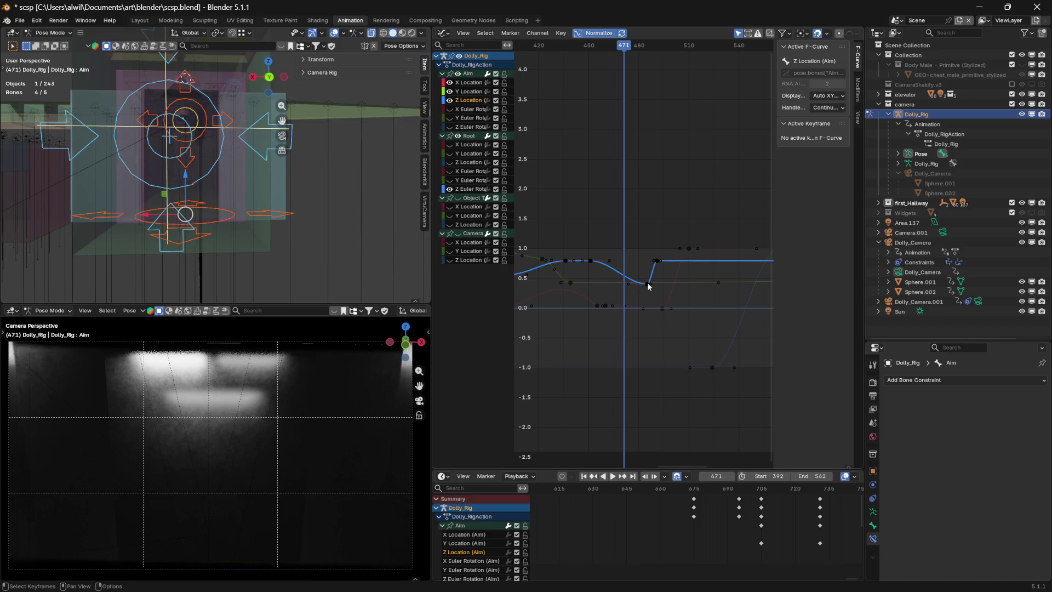
key("Delete")
mouse_move(624, 59)
left_mouse_down()
mouse_move(568, 66)
mouse_move(707, 86)
mouse_move(564, 110)
mouse_move(657, 99)
left_mouse_up()
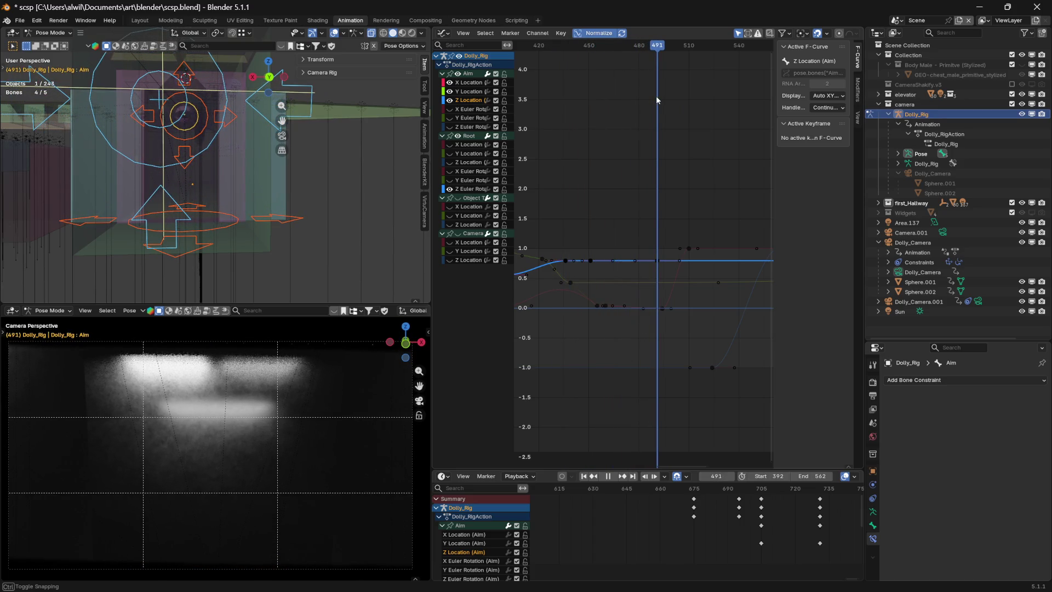
- Retime the Aim X Location low key from frame 494 to 491
left_click(662, 309)
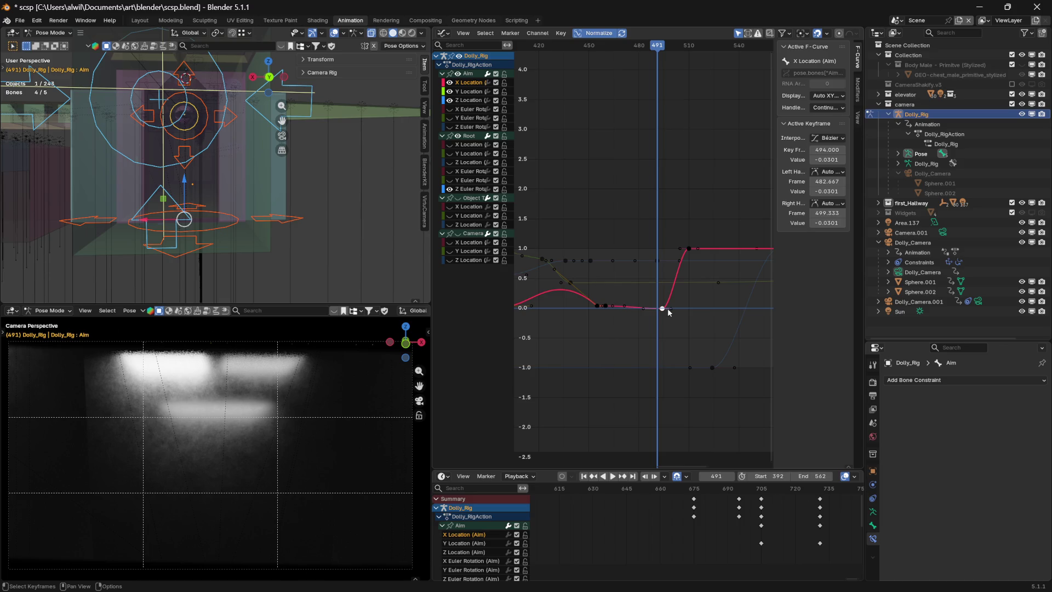
mouse_move(660, 50)
left_mouse_down()
mouse_move(590, 52)
mouse_move(659, 49)
left_mouse_up()
left_click_drag(666, 308, 665, 310)
key("x")
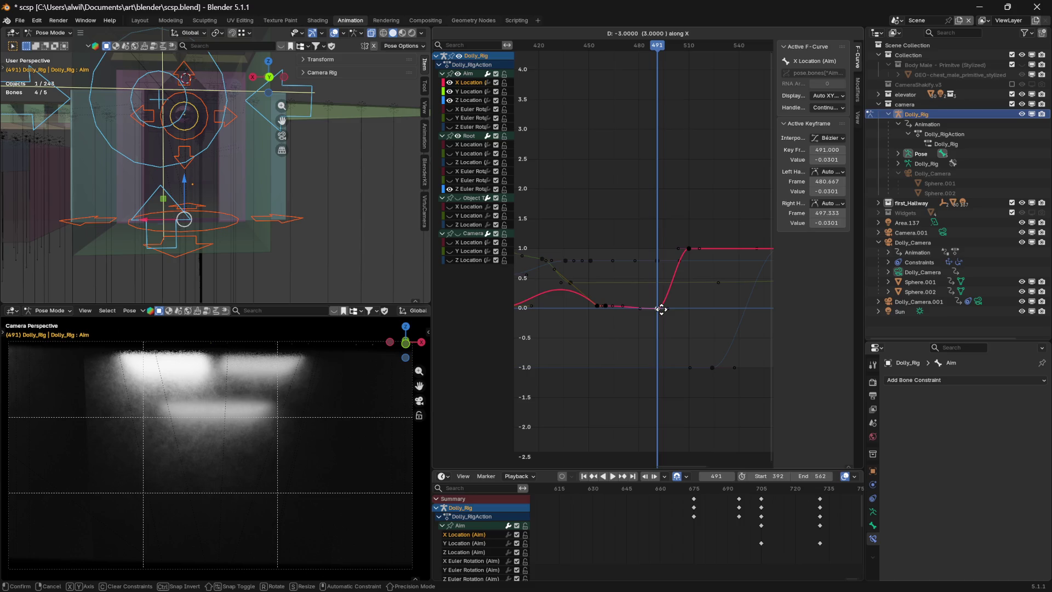
left_click_drag(662, 309, 663, 311)
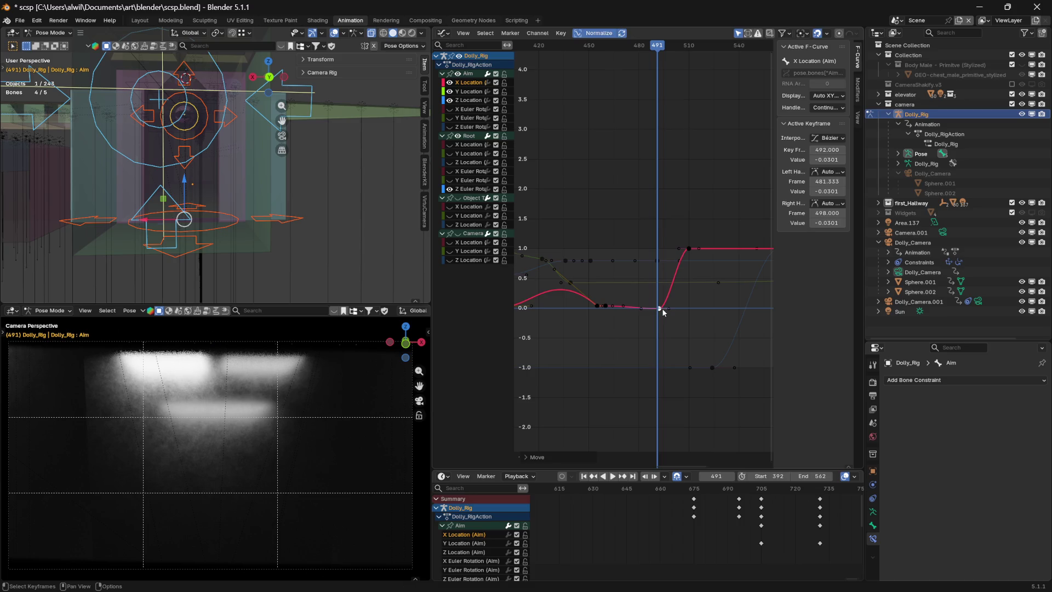
key("g")
key("x")
left_click(661, 309)
- Move the upper X Location key to frame 513 and raise its value above 2 m
key("g")
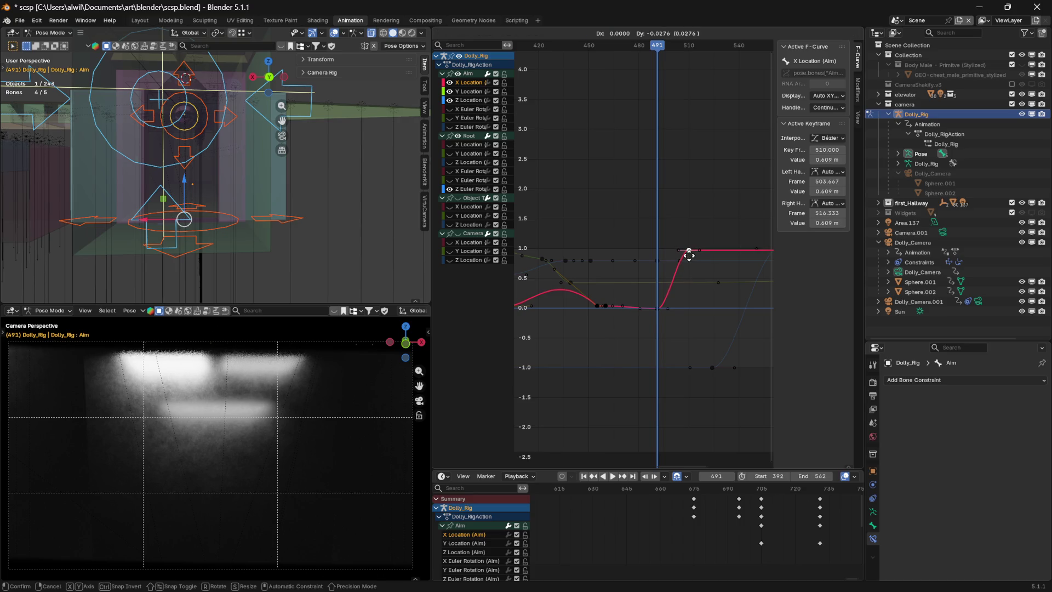
left_click(693, 247)
mouse_move(656, 49)
left_mouse_down()
mouse_move(590, 54)
mouse_move(694, 54)
left_mouse_up()
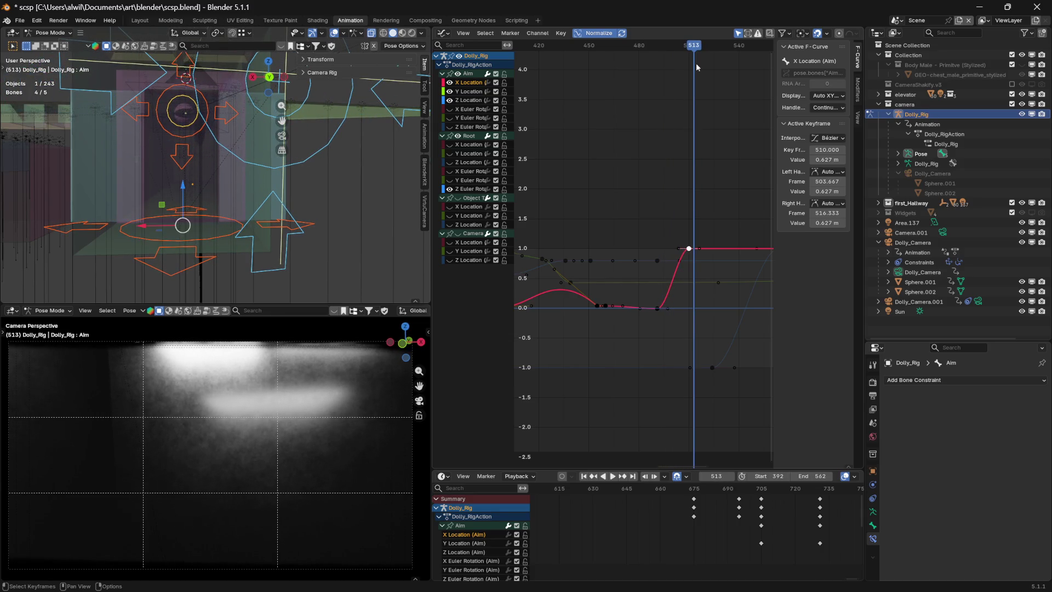
mouse_move(693, 262)
left_mouse_down()
mouse_move(690, 121)
mouse_move(700, 117)
left_mouse_up()
key("y")
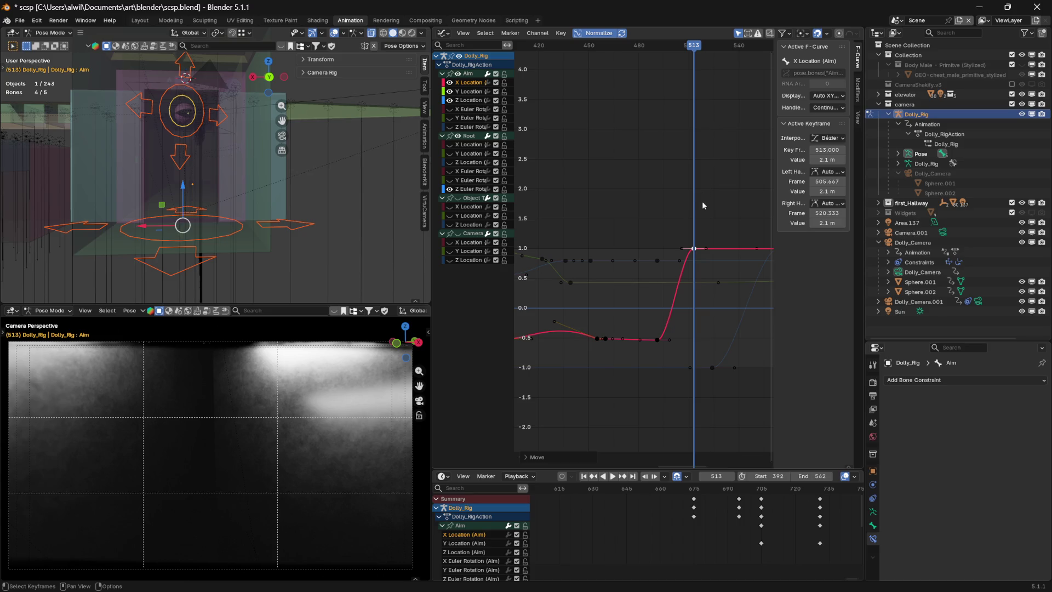
mouse_move(692, 52)
left_mouse_down()
mouse_move(581, 57)
mouse_move(700, 66)
mouse_move(623, 74)
mouse_move(693, 87)
mouse_move(564, 90)
mouse_move(662, 80)
mouse_move(587, 83)
mouse_move(649, 78)
left_mouse_up()
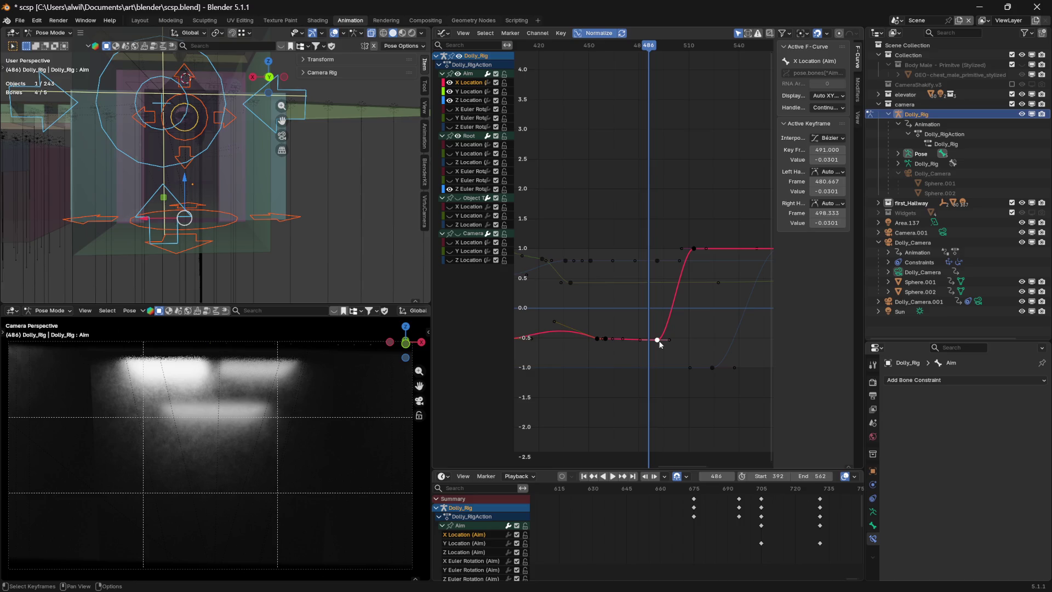
- Retime the low Aim X Location key to frame 486
key("g")
key("x")
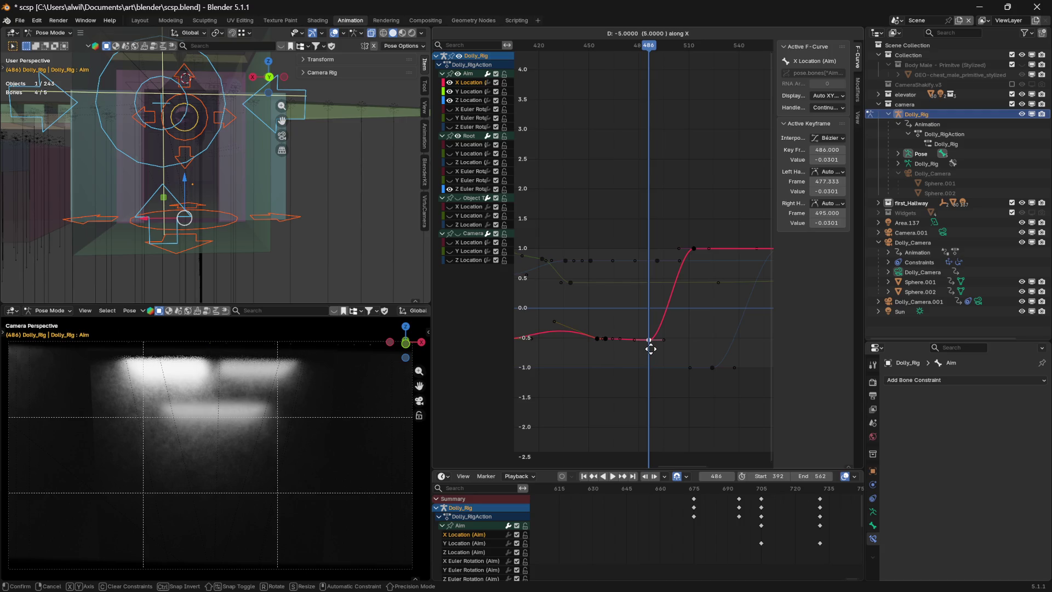
left_click(652, 349)
mouse_move(654, 47)
left_mouse_down()
mouse_move(595, 52)
mouse_move(676, 51)
left_mouse_up()
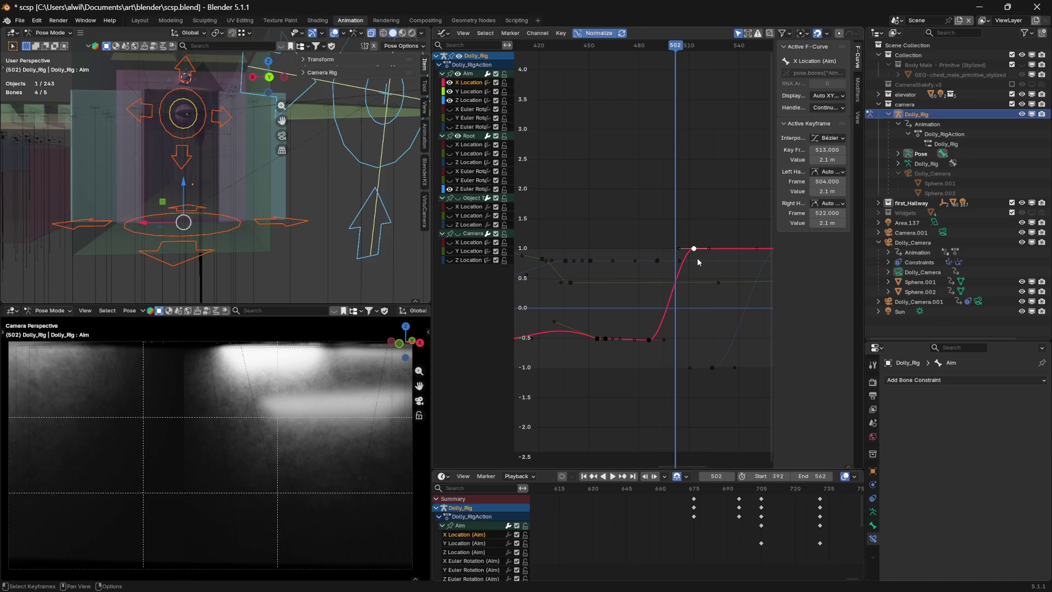
- Move the high X Location key to frame 502 and raise it to 1.62 m
key("g")
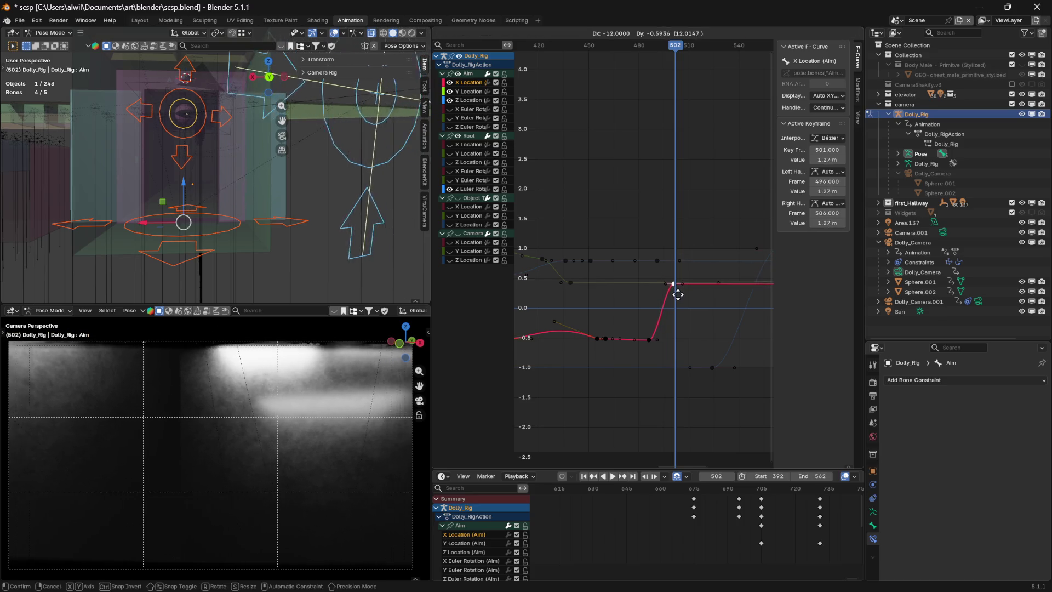
left_click(679, 296)
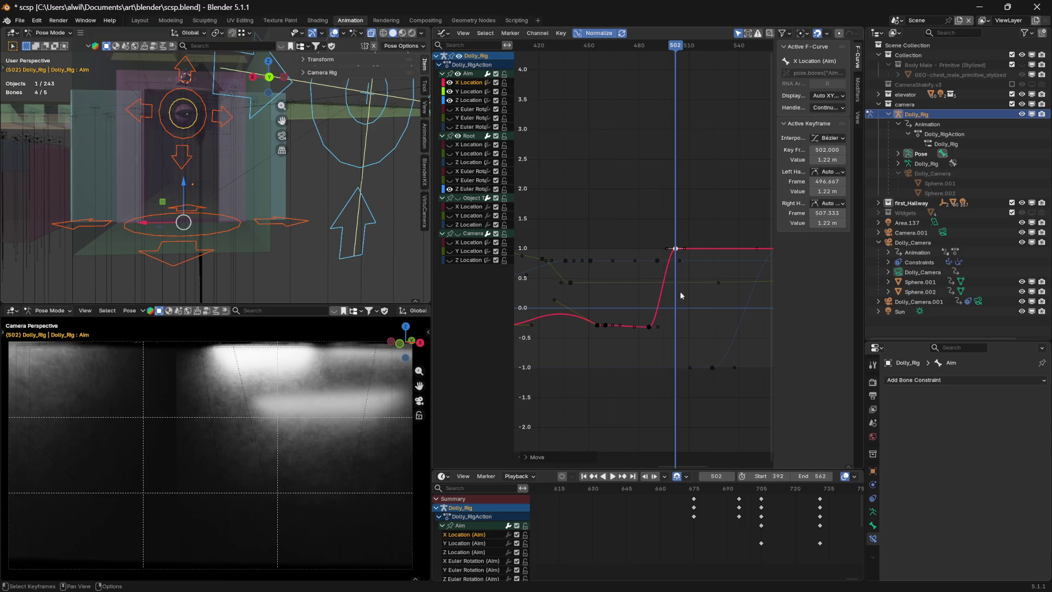
mouse_move(675, 57)
left_mouse_down()
mouse_move(607, 58)
mouse_move(676, 64)
left_mouse_up()
key("g")
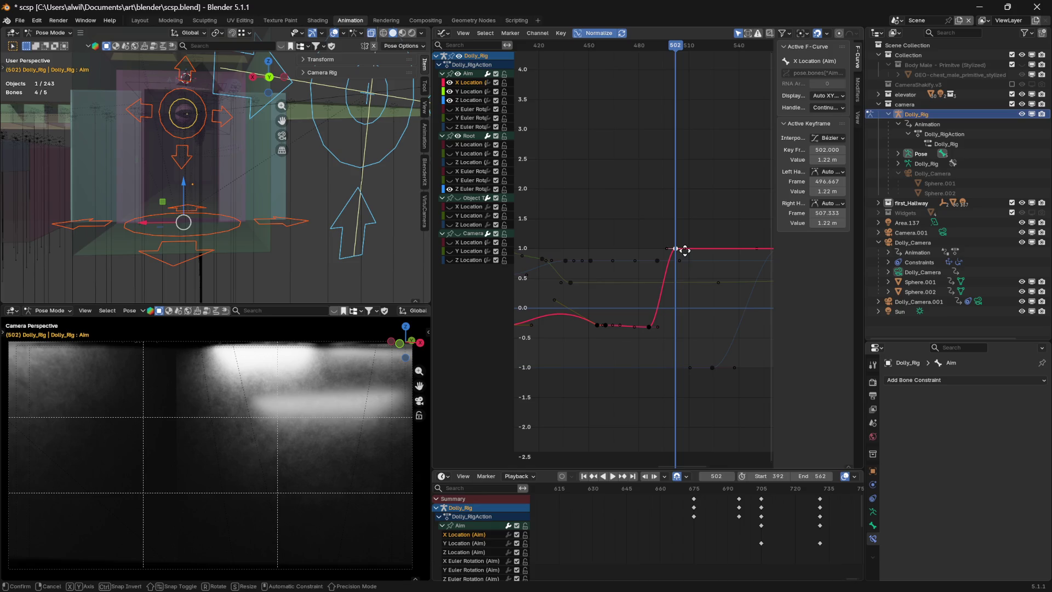
key("y")
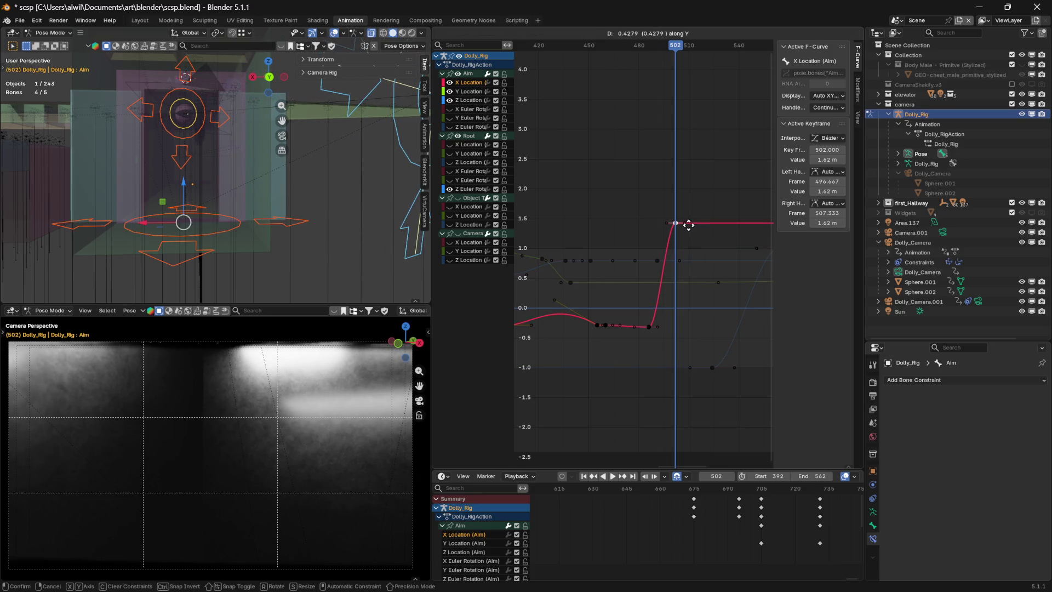
left_click(688, 227)
mouse_move(671, 48)
left_mouse_down()
mouse_move(568, 61)
mouse_move(708, 51)
mouse_move(620, 65)
mouse_move(675, 54)
left_mouse_up()
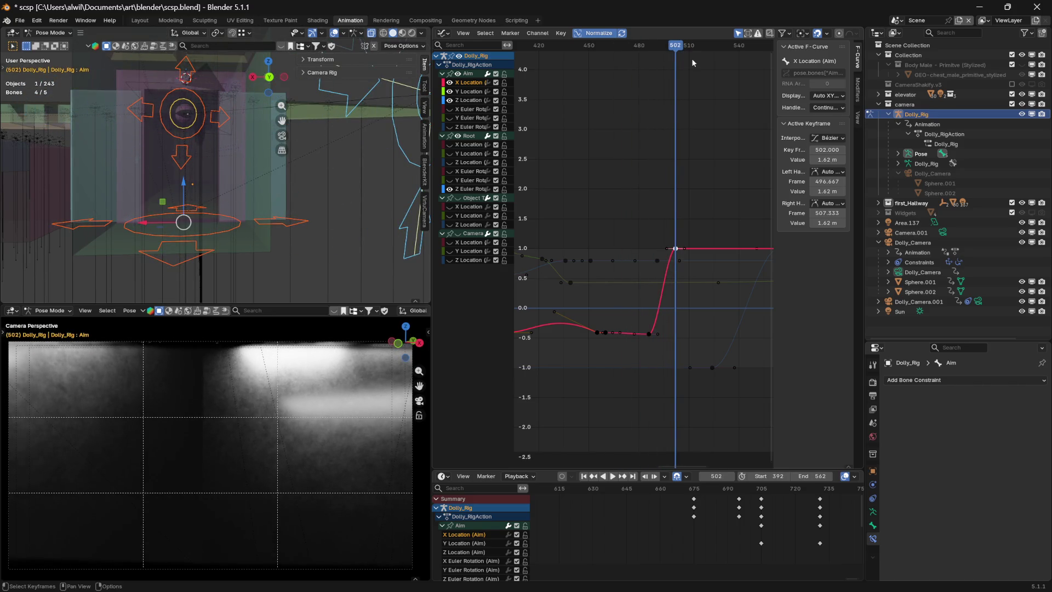
middle_click_drag(735, 370, 621, 384)
- Slide the top Z Euler Rotation key along time, first to frame 542, then 538
middle_click_drag(678, 345, 665, 351)
left_click(595, 374)
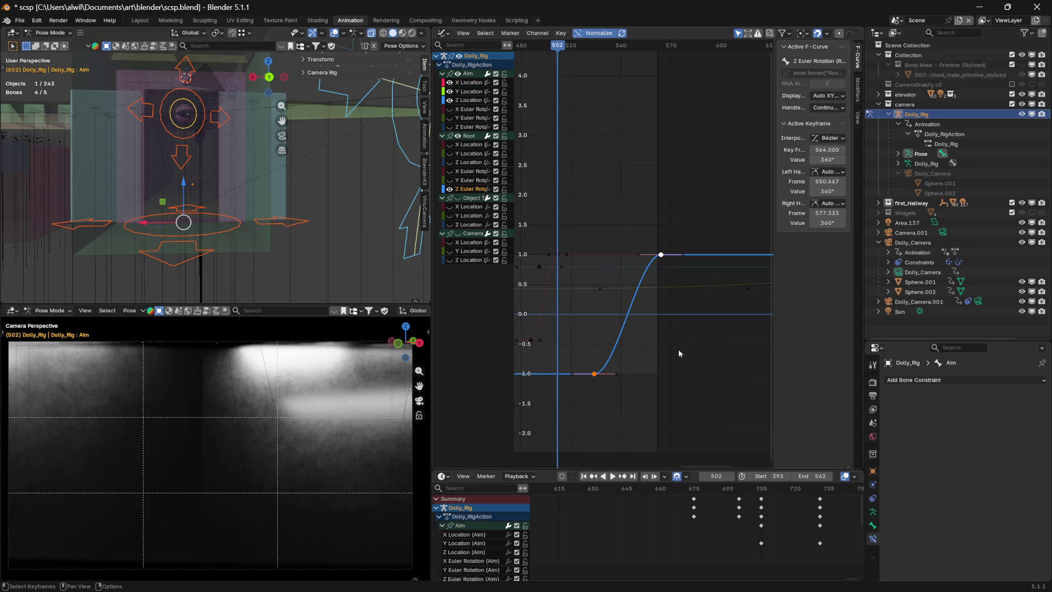
key("g")
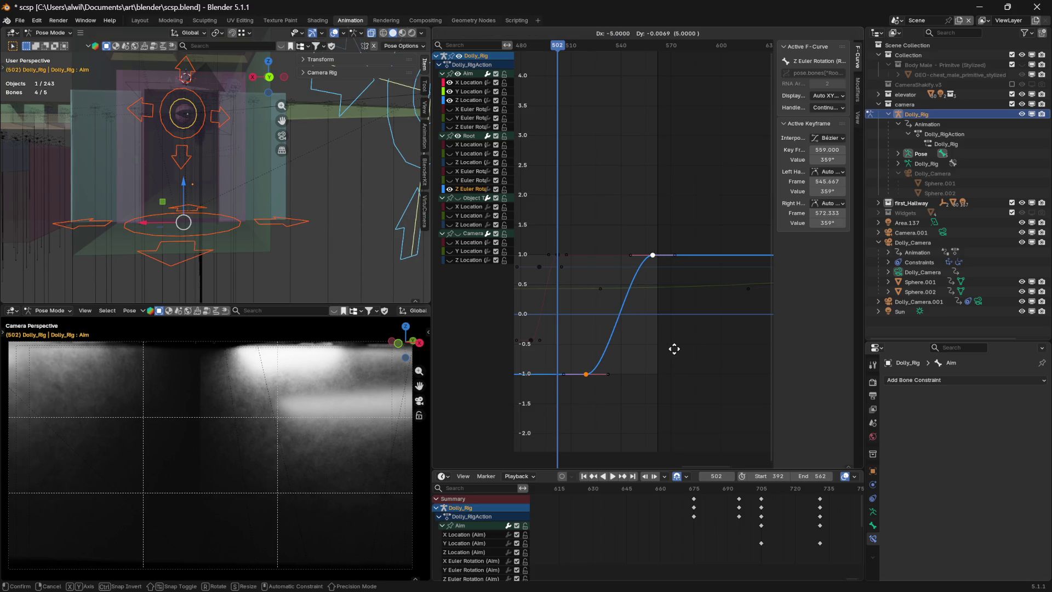
key("x")
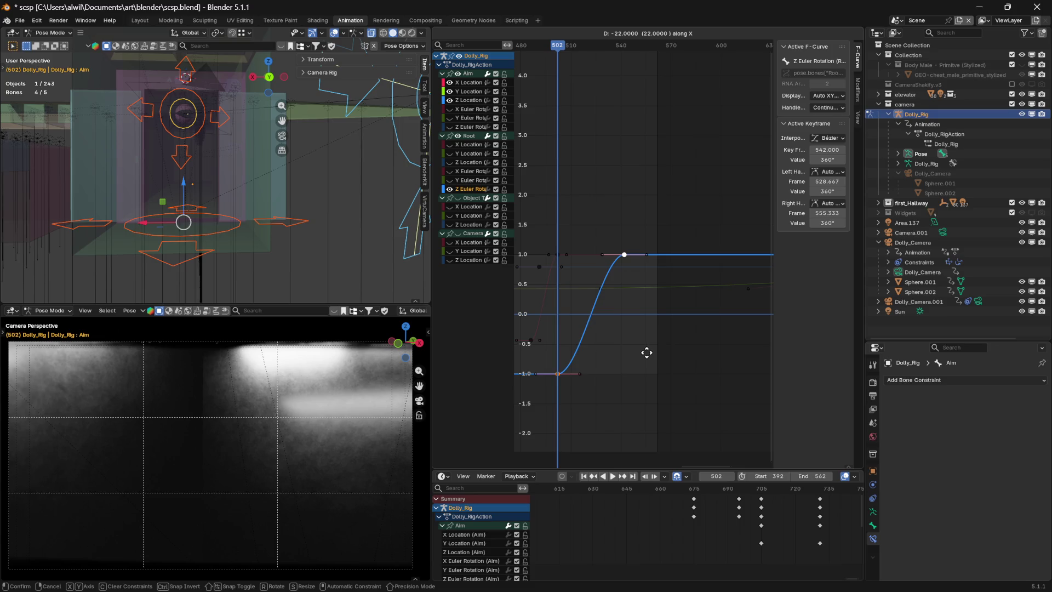
left_click(646, 352)
middle_click_drag(598, 153, 708, 151)
mouse_move(631, 55)
left_mouse_down()
mouse_move(562, 61)
mouse_move(645, 68)
mouse_move(631, 70)
left_mouse_up()
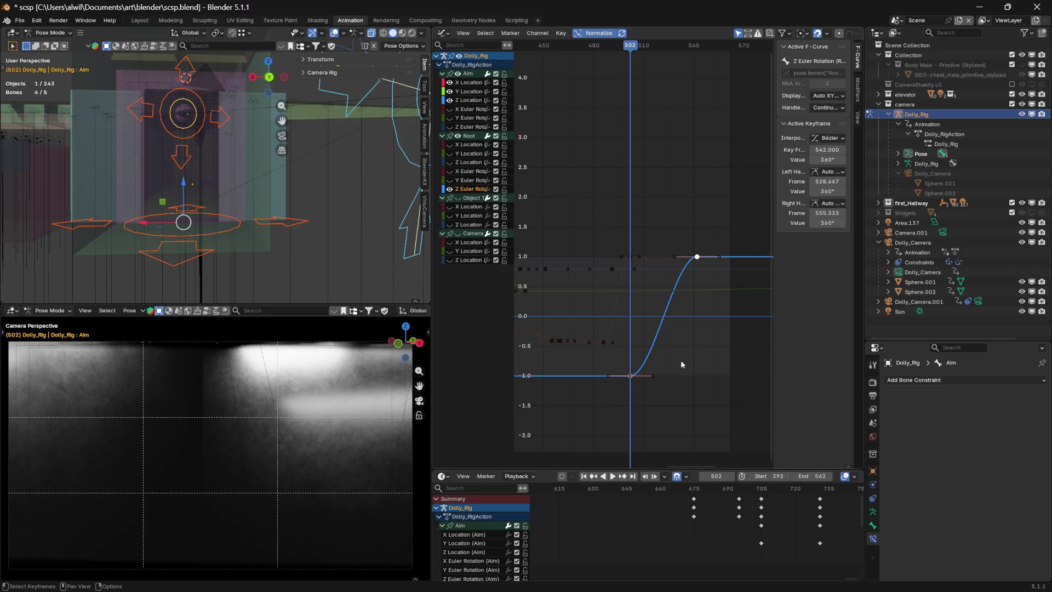
key("g")
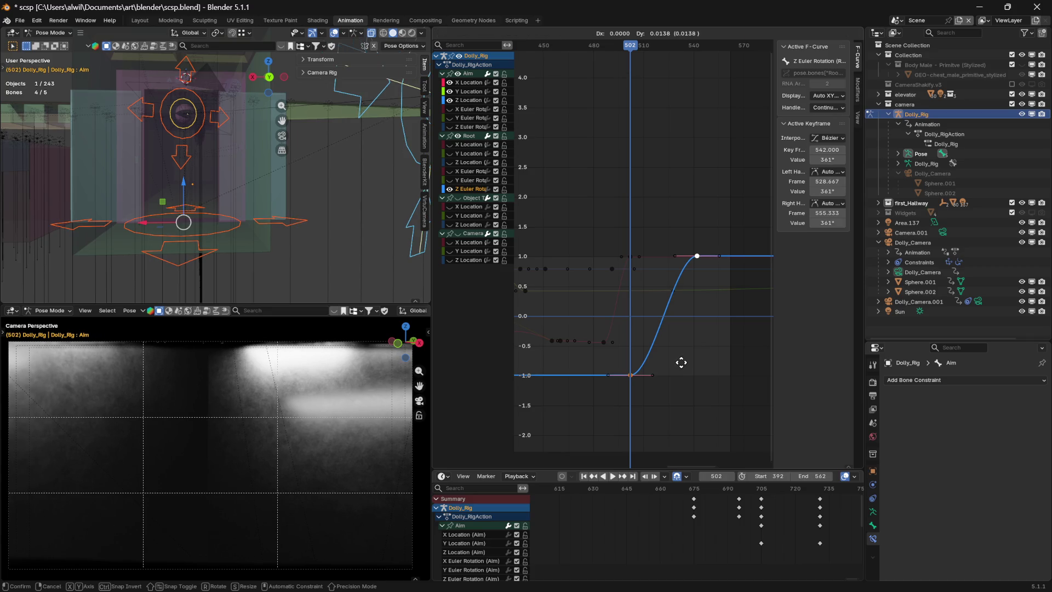
key("x")
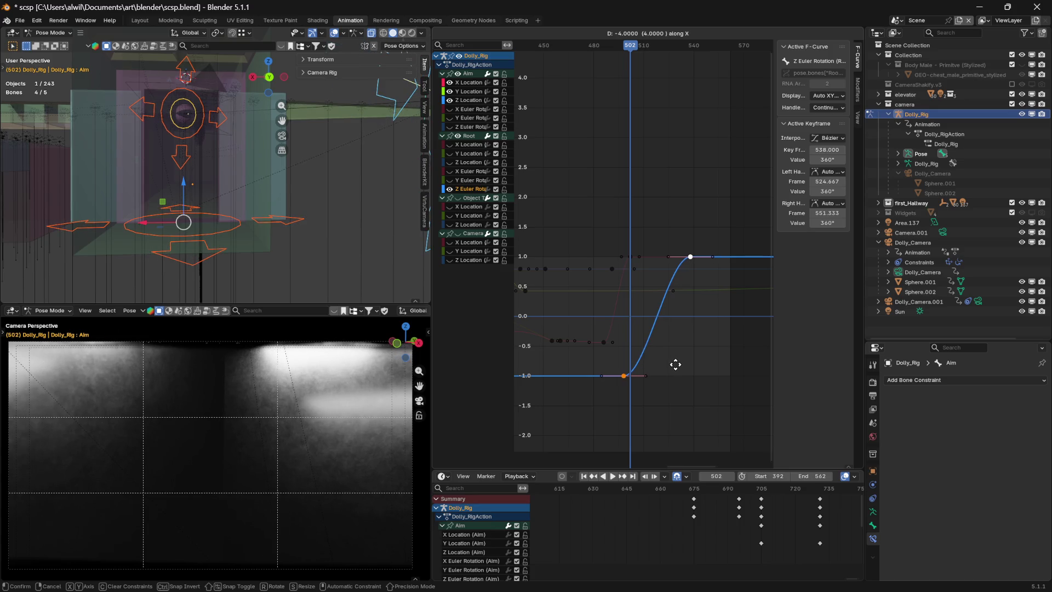
left_click(675, 365)
mouse_move(630, 46)
left_mouse_down()
mouse_move(576, 49)
mouse_move(639, 49)
mouse_move(586, 64)
mouse_move(634, 51)
mouse_move(596, 61)
mouse_move(635, 55)
mouse_move(620, 60)
left_mouse_up()
- Shift the Z rotation key by -2 frames so it lands on frame 536
key("g")
key("x")
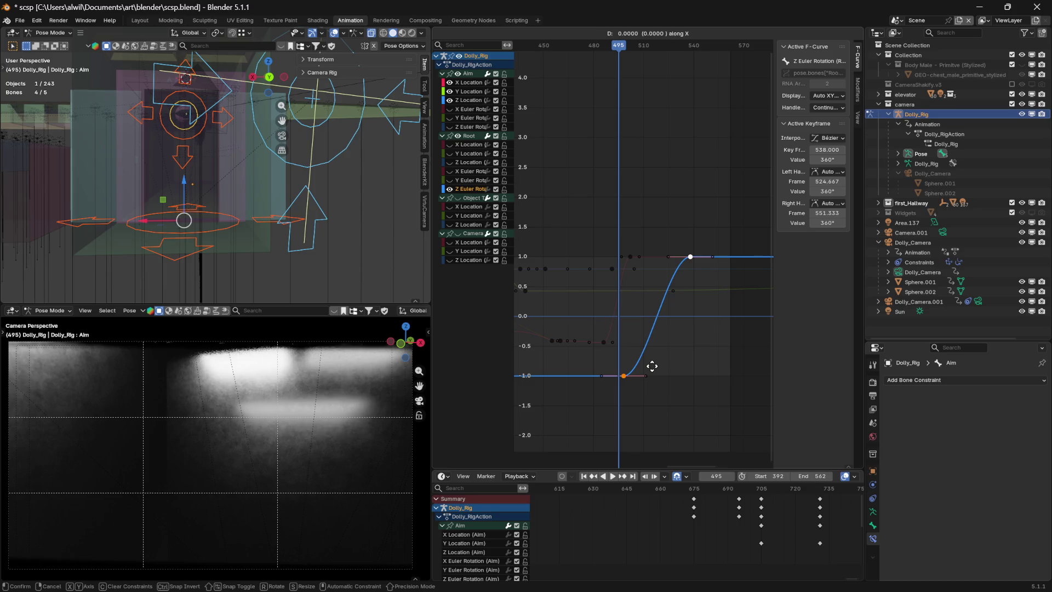
type("-2")
key("Return")
key("g")
key("x")
key("Escape")
- Set the playback start to frame 468 and play the animation
left_click_drag(619, 55, 584, 55)
left_click_drag(767, 476, 816, 475)
key("space")
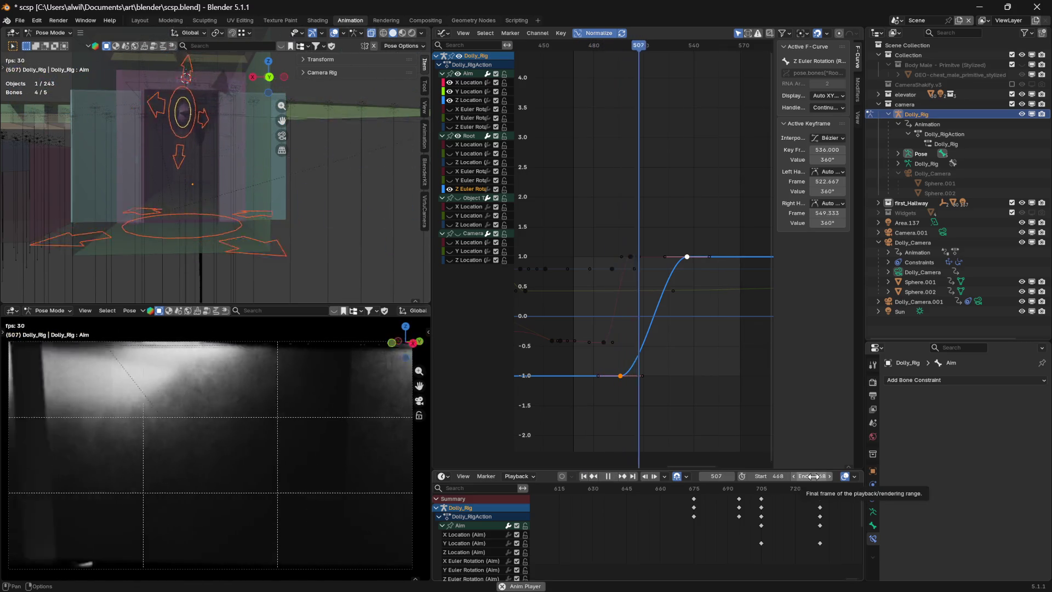
- Stop playback and slide the Z rotation key to frame 535
key("space")
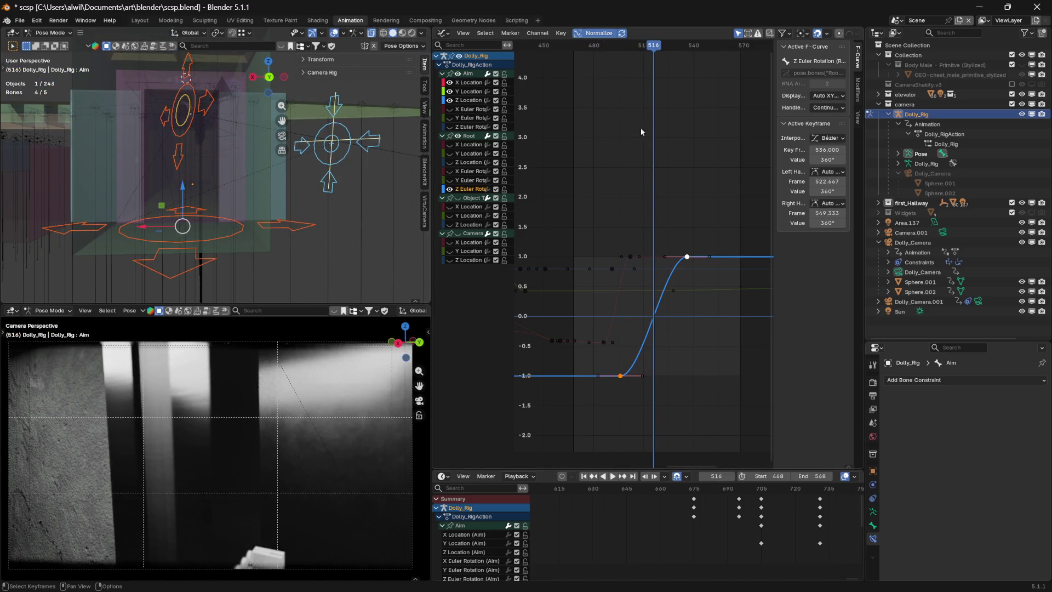
left_click_drag(648, 46, 618, 48)
key("g")
key("x")
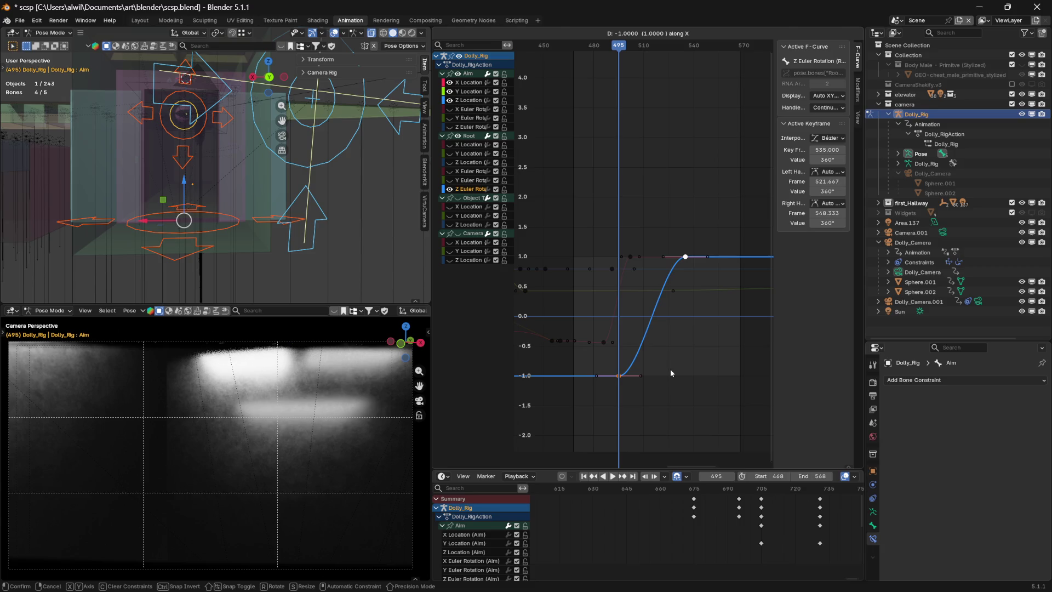
left_click(672, 370)
- Play back to review the timing, then return to frame 493
key("space")
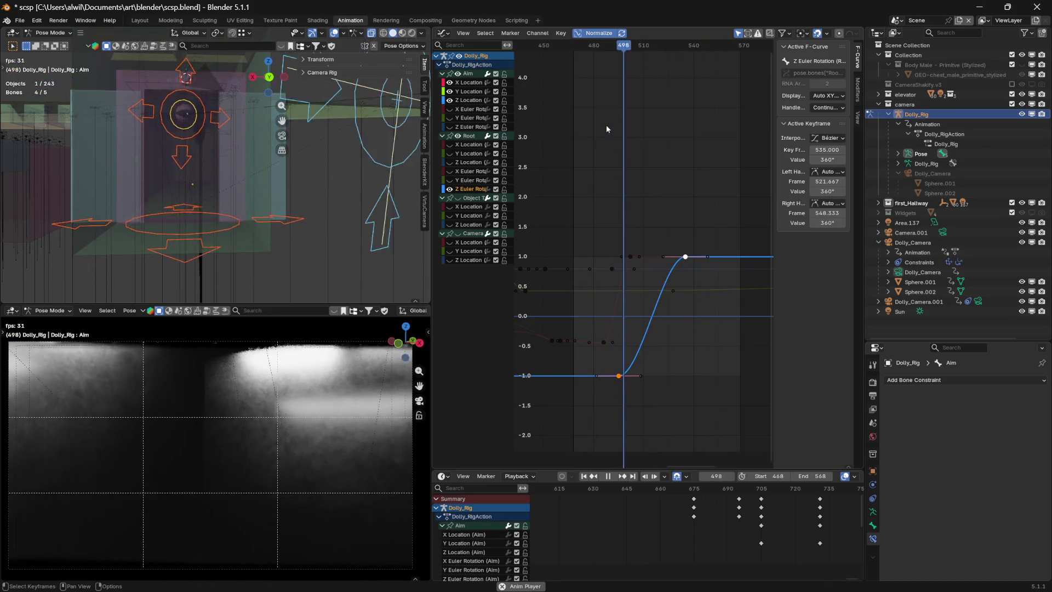
key("space")
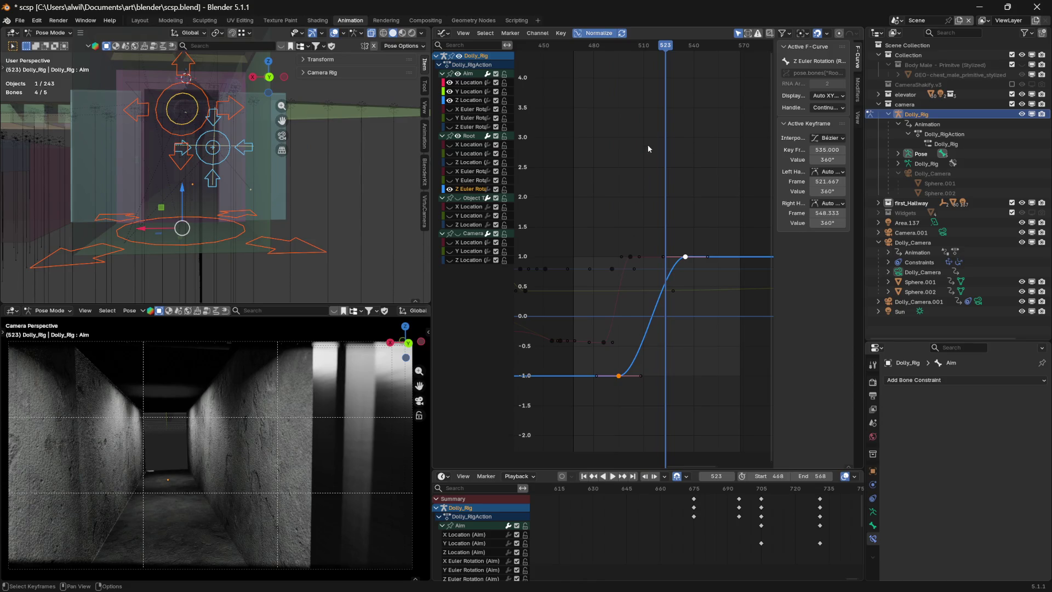
left_click_drag(663, 50, 620, 67)
key("Left")
key("Left")
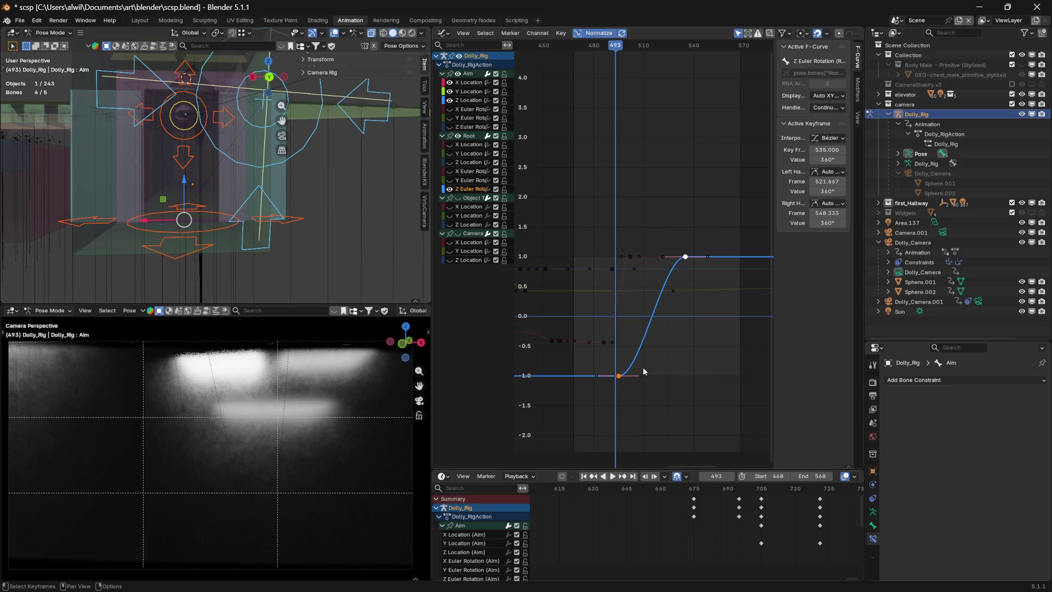
- Slide the Z rotation key to frame 533, play back to review, then scrub toward frame 515
key("g")
key("x")
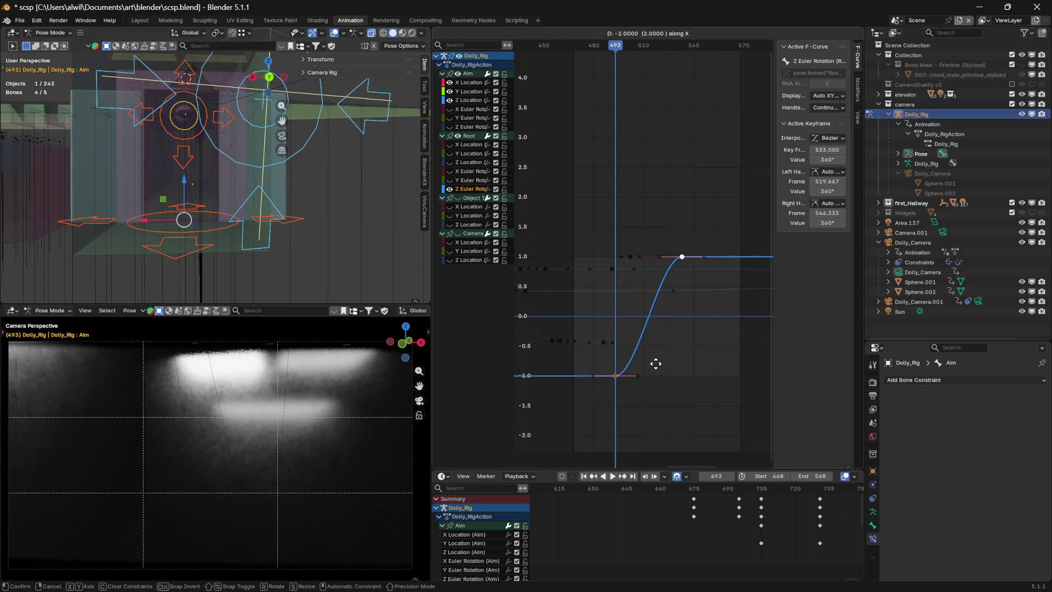
left_click(656, 364)
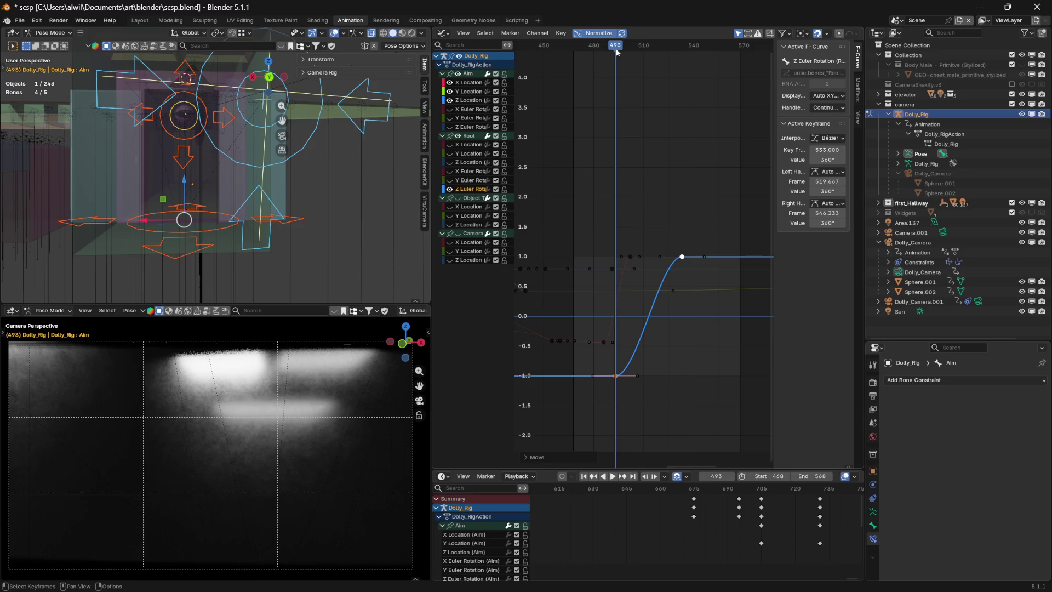
key("space")
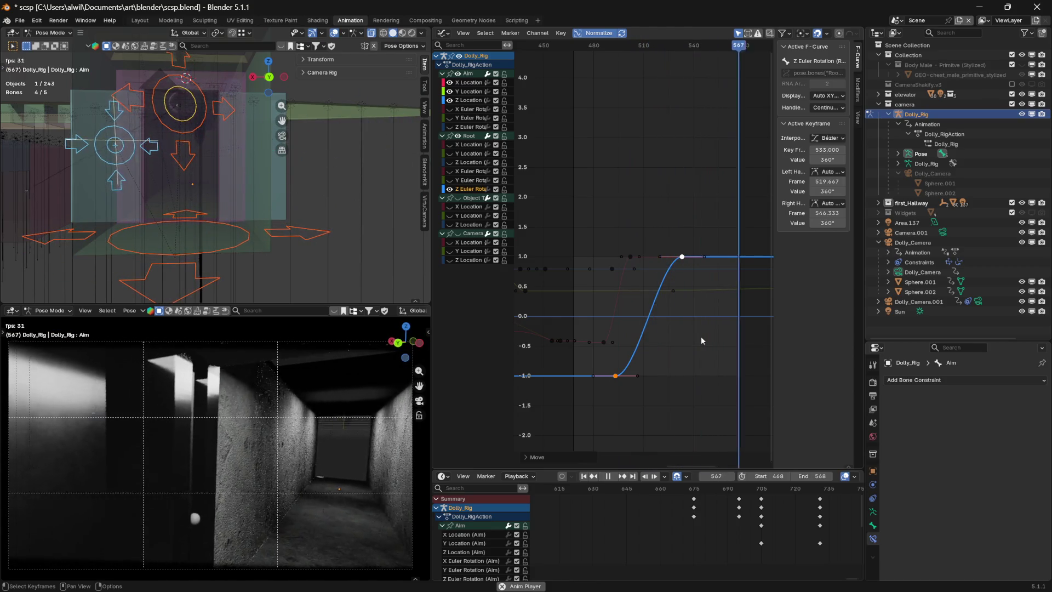
key("space")
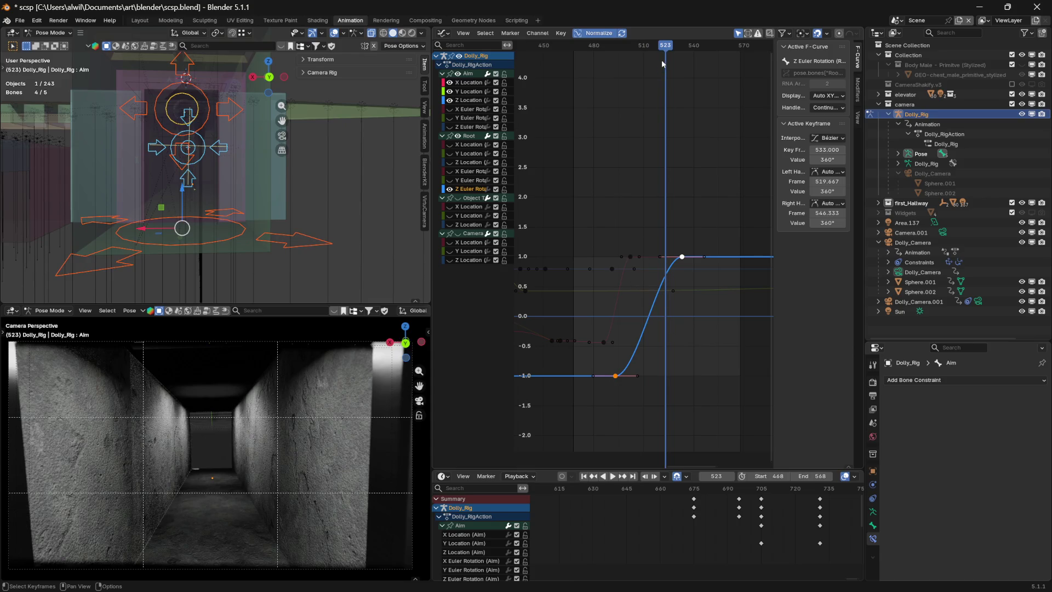
key("Up")
mouse_move(684, 48)
left_mouse_down()
mouse_move(596, 54)
mouse_move(674, 51)
left_mouse_up()
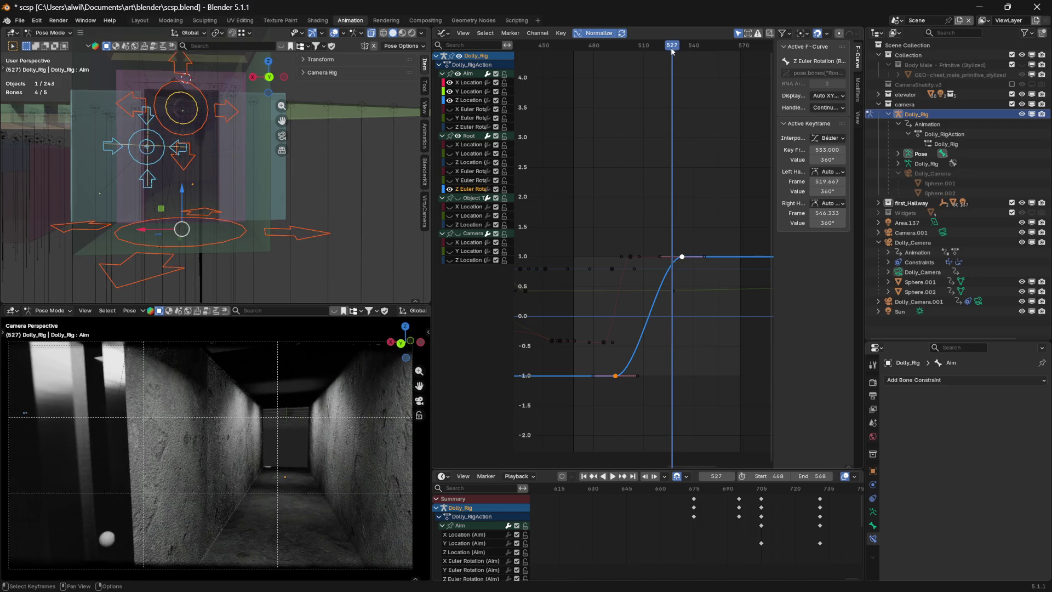
- Duplicate the Aim X Location key from frame 502 to frame 527
left_click(632, 258)
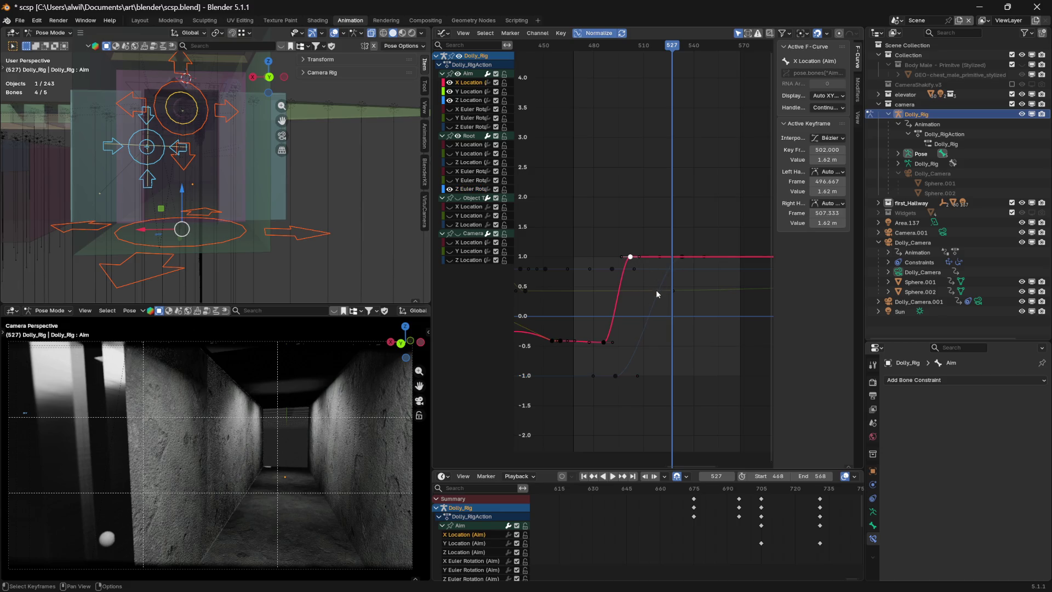
key("shift+d")
key("x")
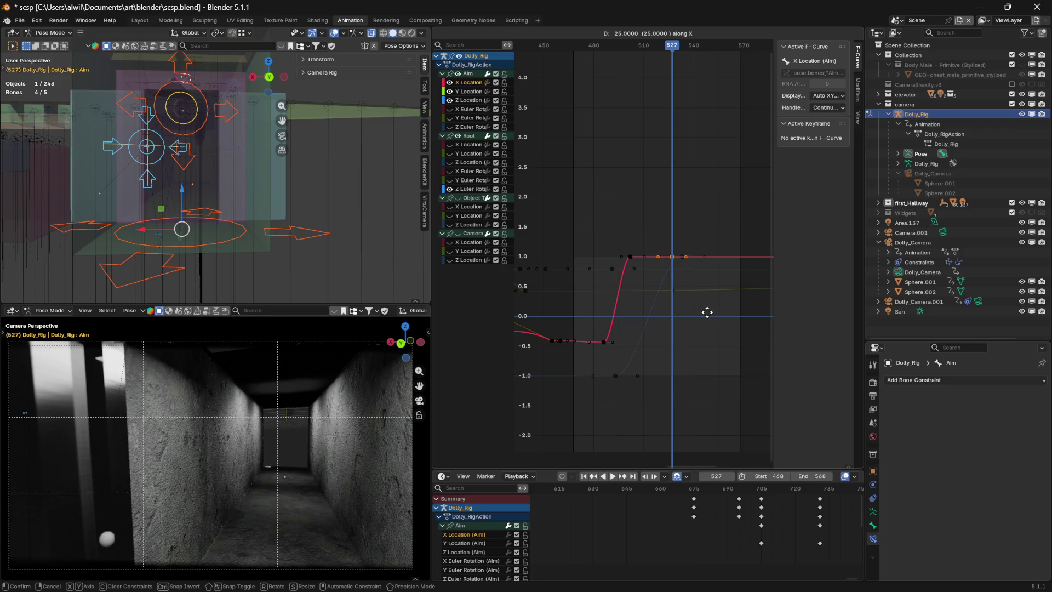
left_click(707, 314)
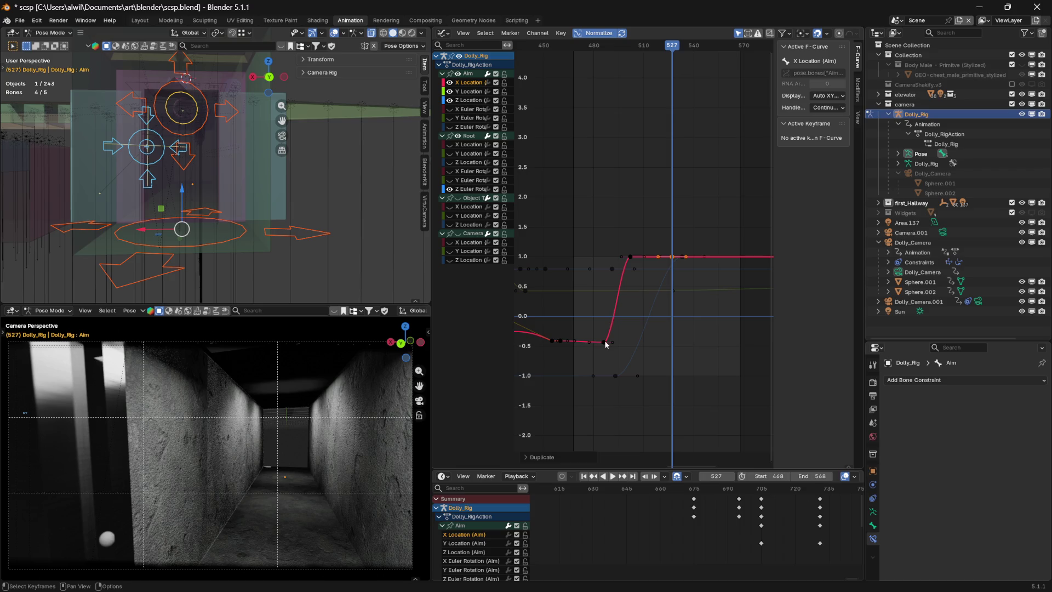
- Set the frame 527 X Location key's value to 0 m and preview the motion
left_click(560, 342)
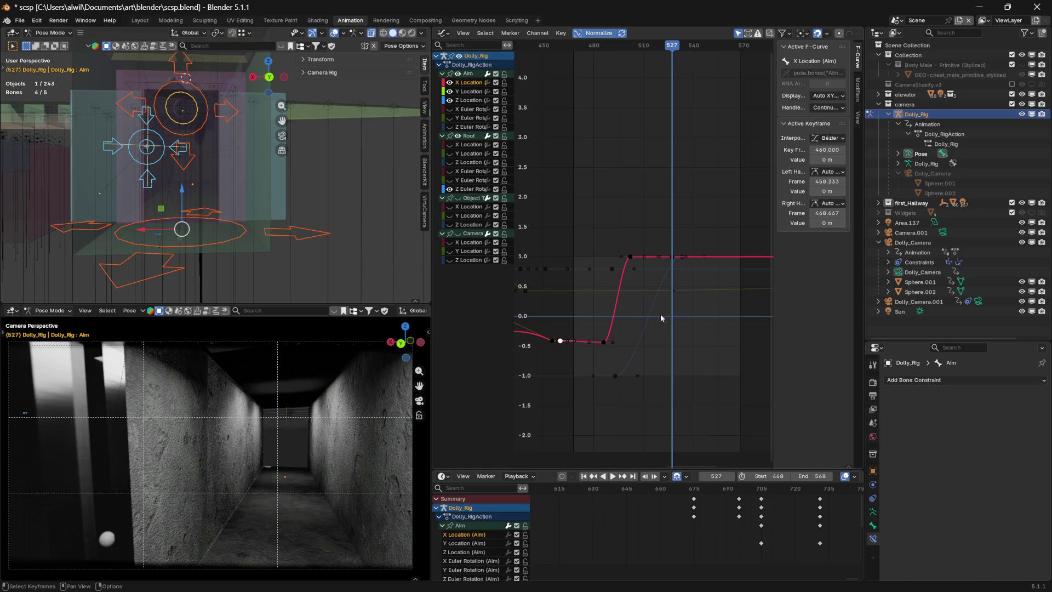
left_click(704, 337)
left_click(672, 256)
left_click(830, 160)
type("0")
key("Return")
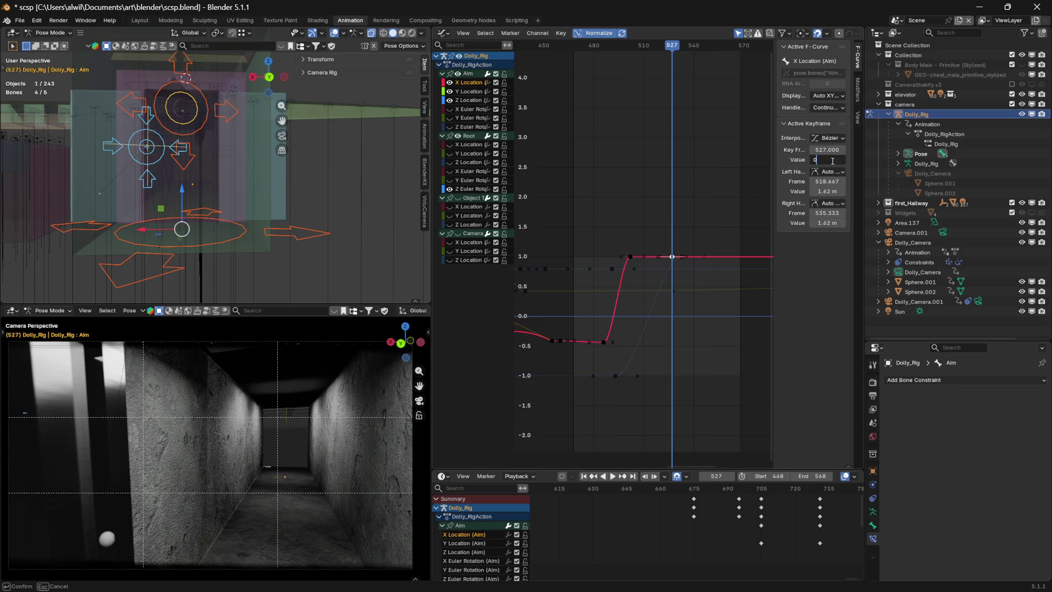
left_click_drag(672, 46, 591, 69)
key("space")
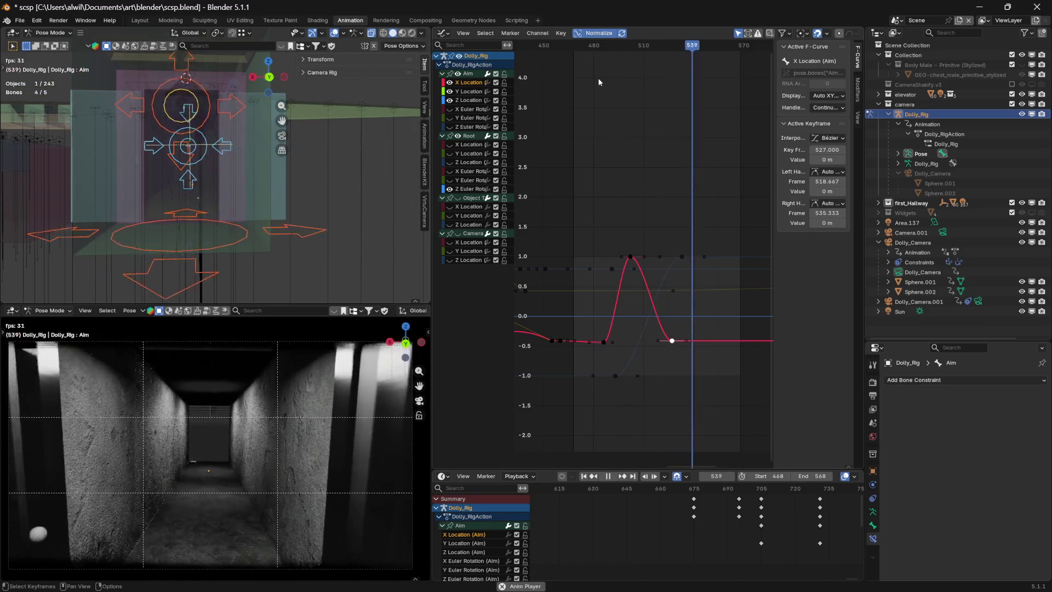
key("space")
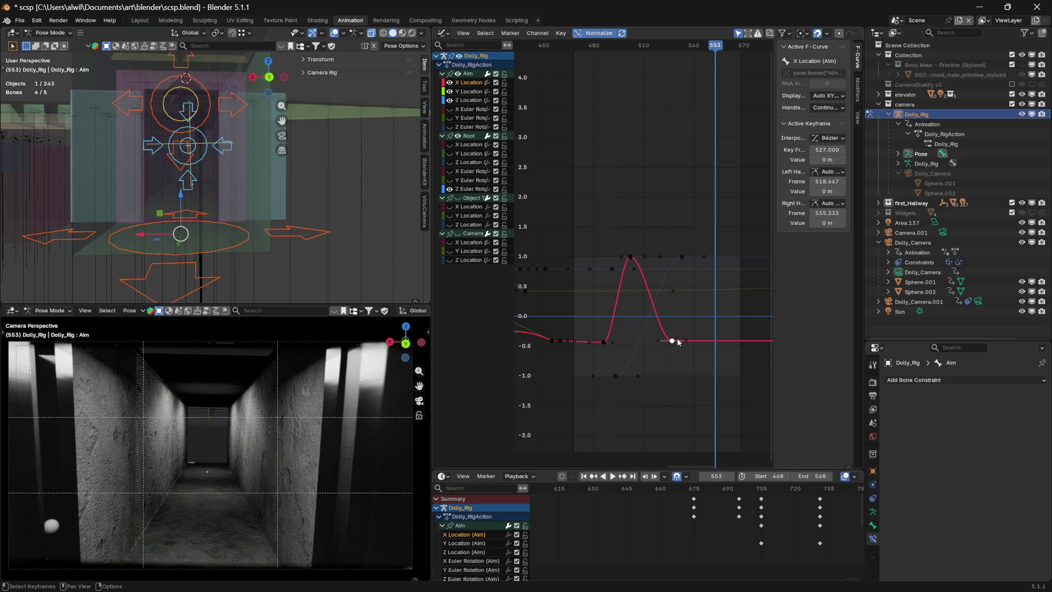
- Set the selected key's frame to 528 and play back to review
left_click(843, 152)
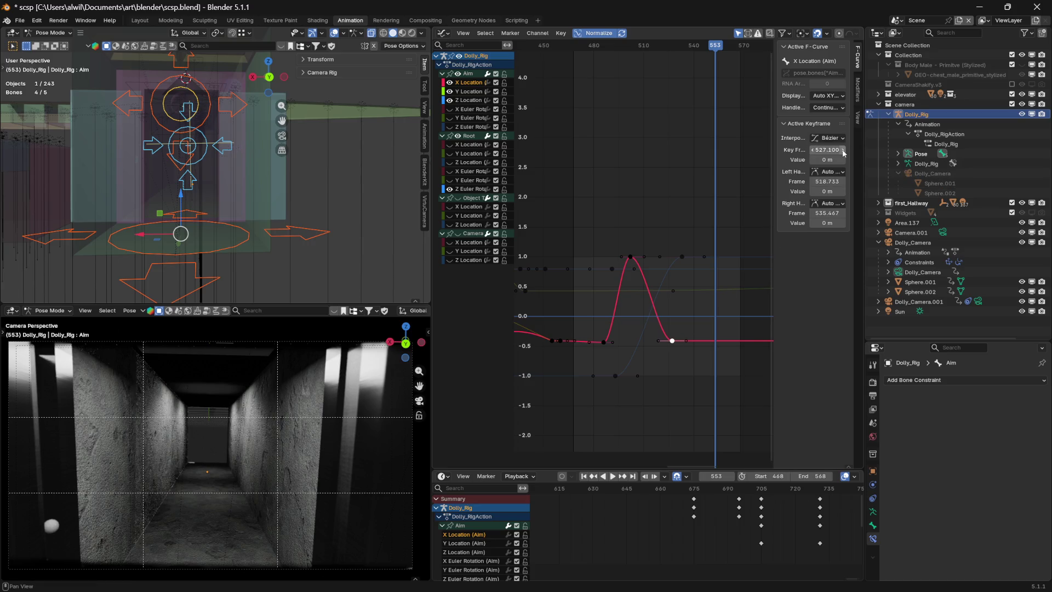
left_click(833, 150)
type("528")
key("Return")
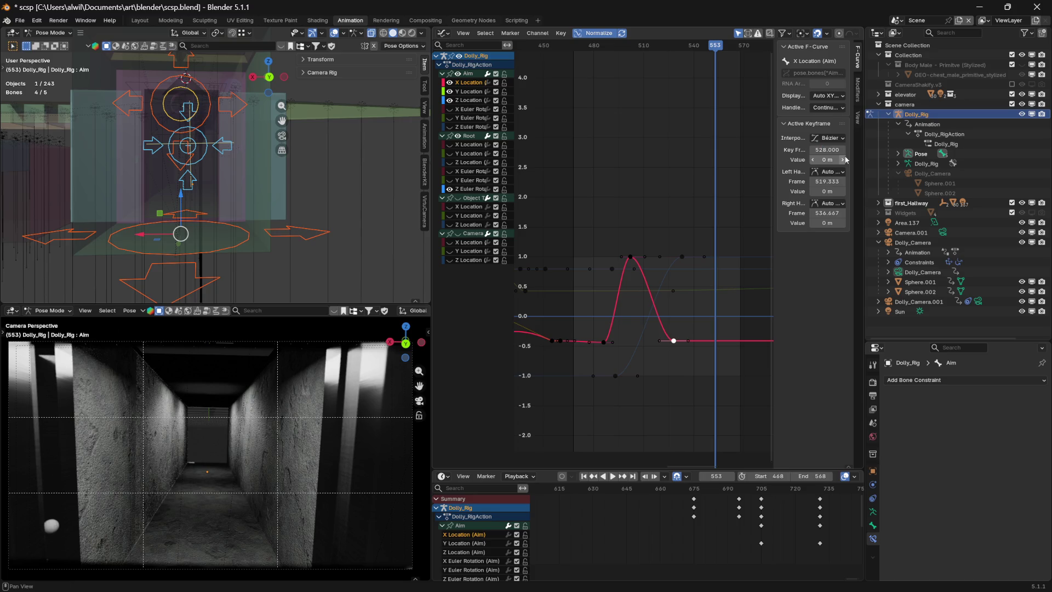
key("space")
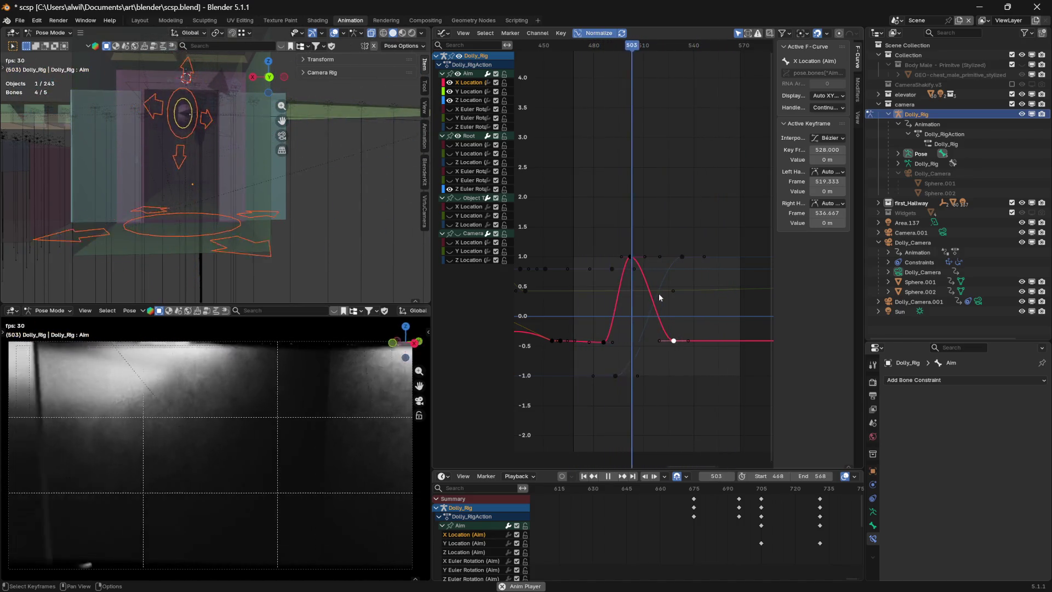
key("space")
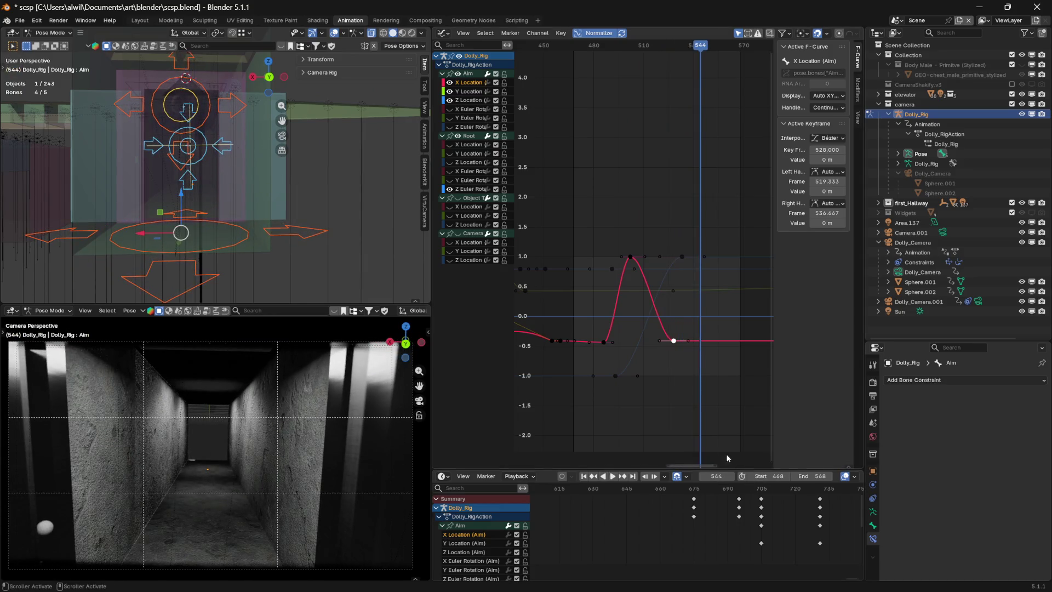
- Move the playback start earlier to frame 406 and play from there
left_click(767, 476)
left_click_drag(767, 476, 744, 483)
key("space")
key("Escape")
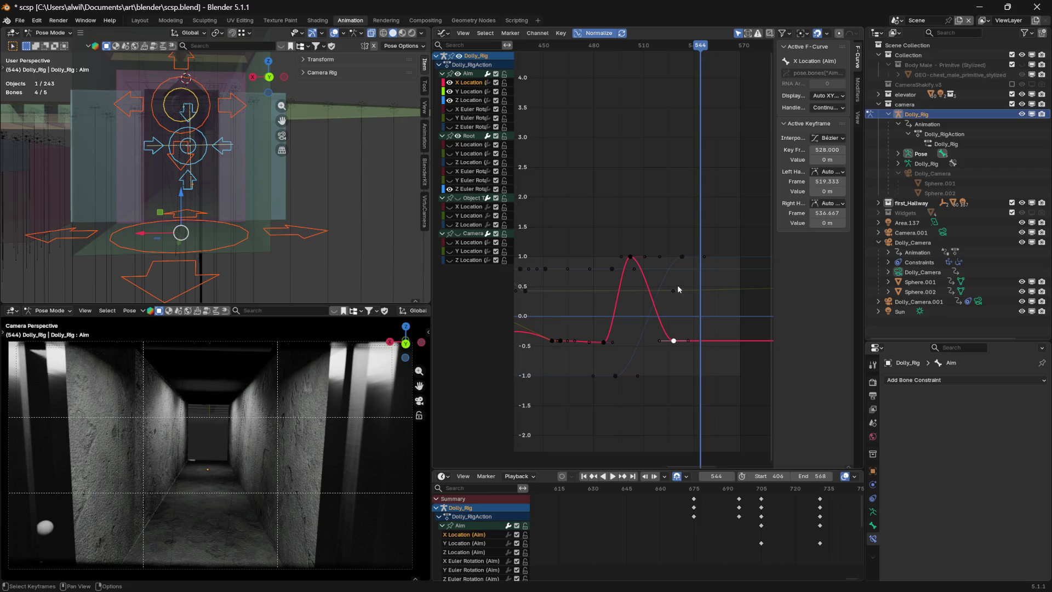
- Retime the Z rotation key to frame 530 and the X Location key to 525, then preview
left_click(681, 256)
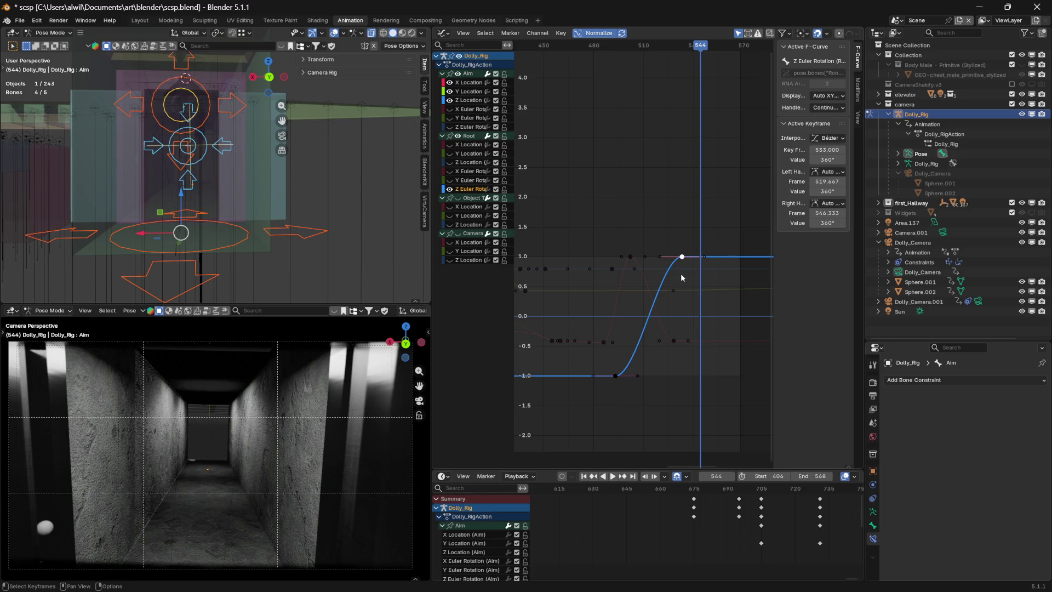
left_click(829, 149)
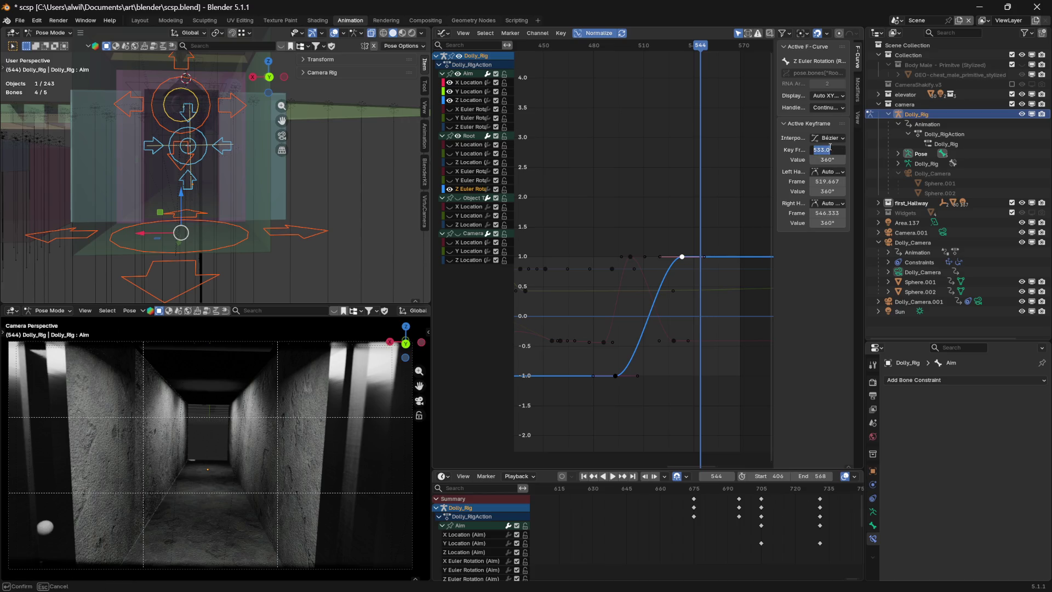
type("530")
key("Return")
left_click(675, 342)
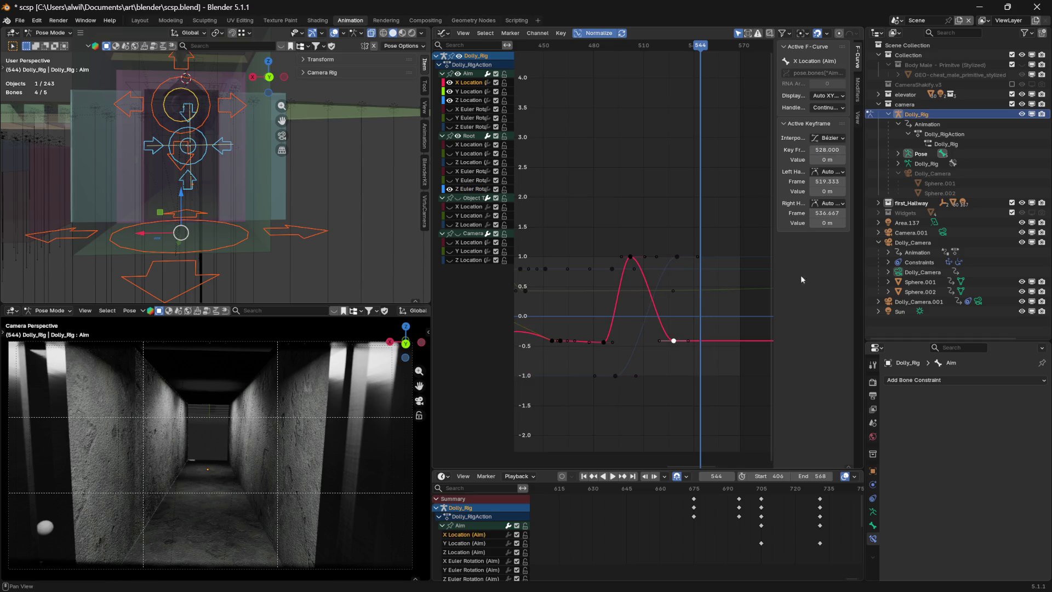
left_click(842, 153)
type("525")
key("Return")
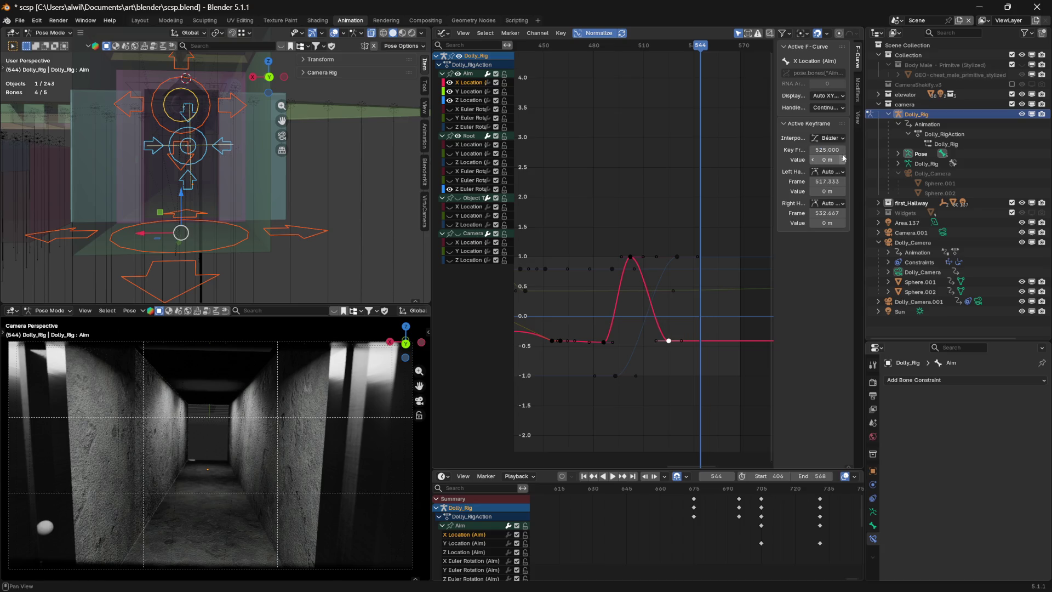
key("space")
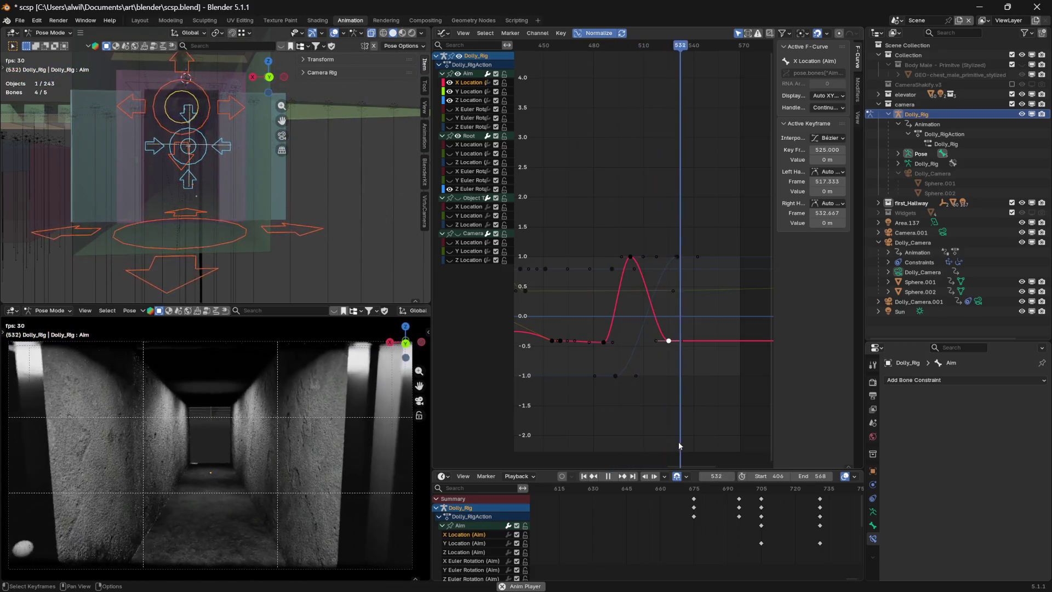
key("space")
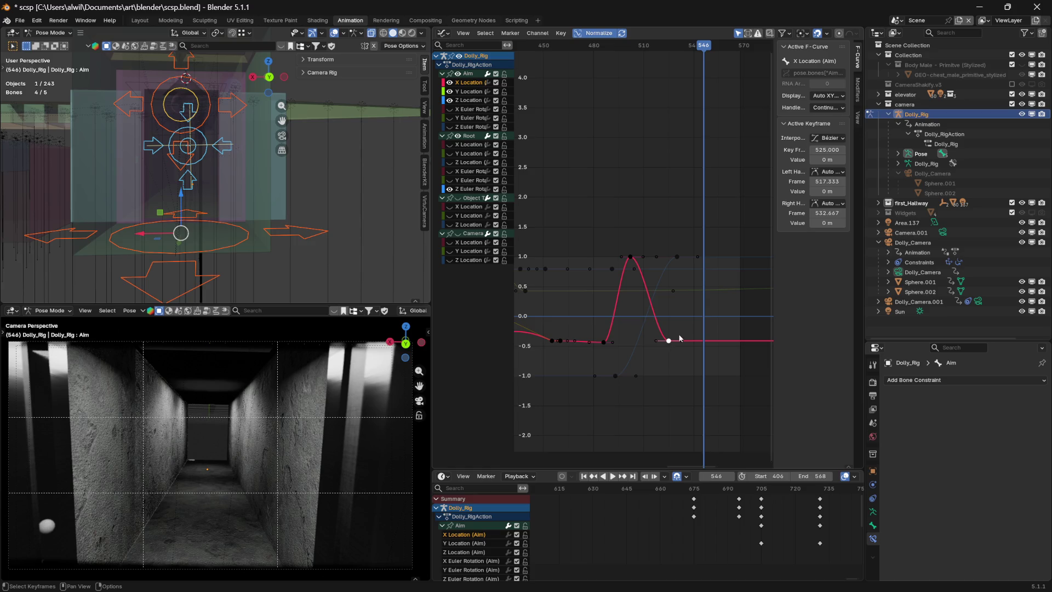
- Move the X Location key to frame 520 and the Z rotation key to 525, then play back
left_click(835, 149)
type("520")
key("Return")
left_click(677, 258)
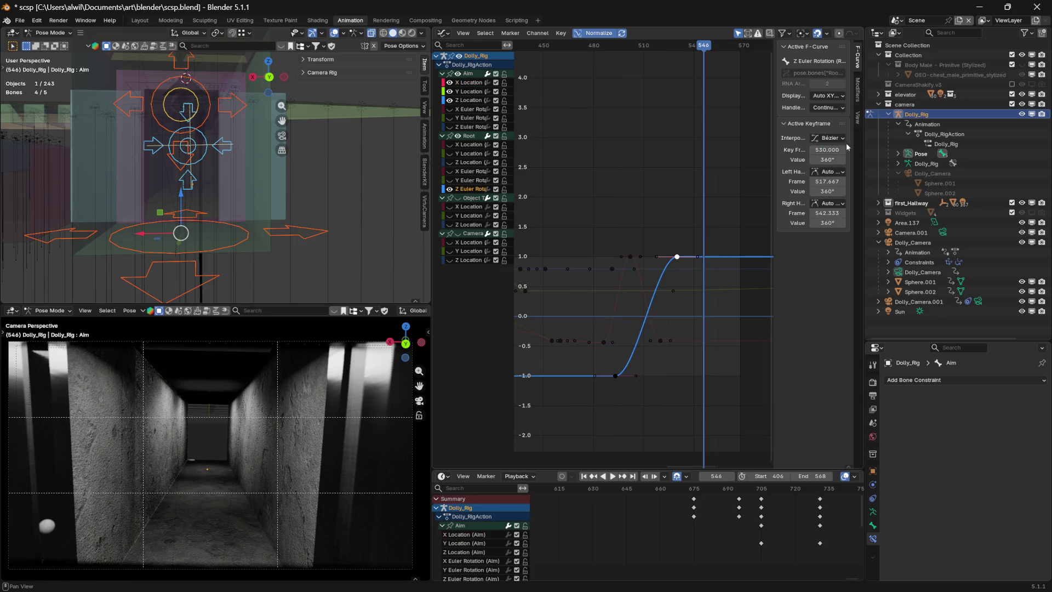
left_click(829, 150)
type("5")
type("25")
key("Return")
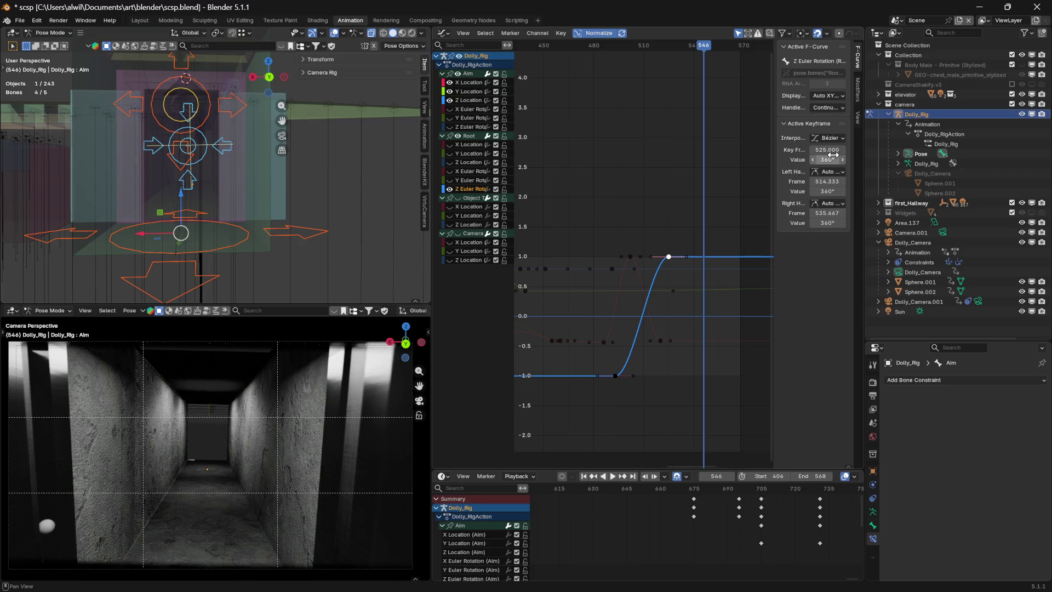
key("space")
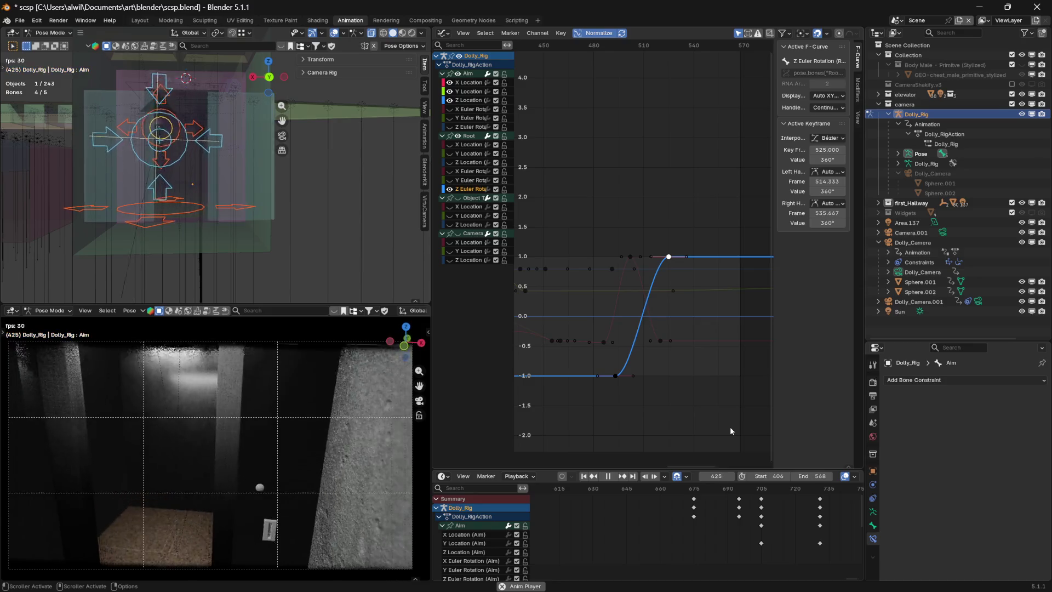
key("space")
- Pull the X Location key to frame 513 and the Z rotation key to 518, then deselect and play
left_click(661, 341)
left_click(827, 150)
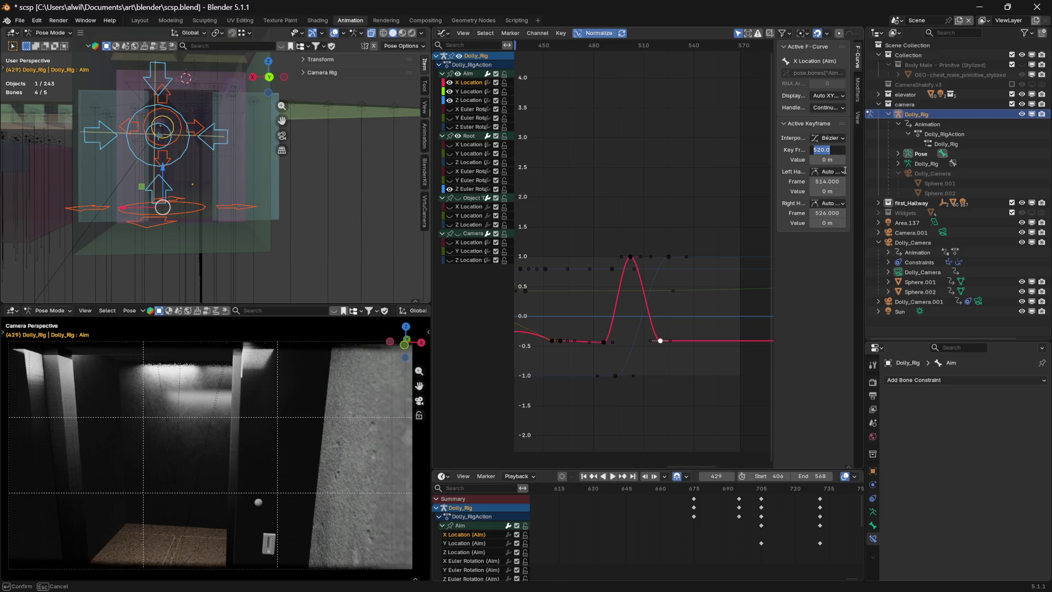
type("513")
key("Return")
left_click(669, 256)
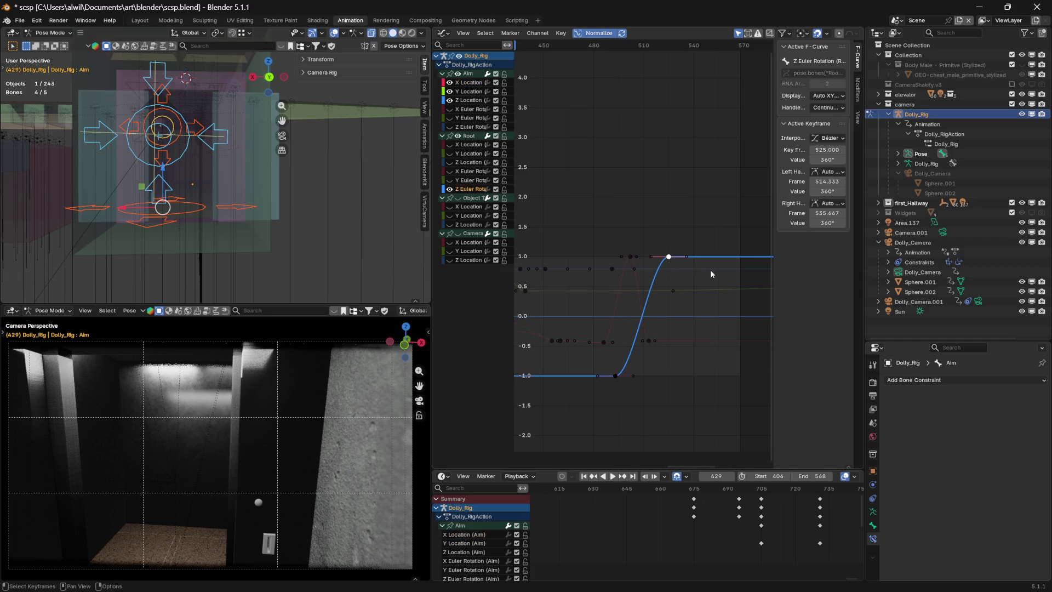
left_click(828, 150)
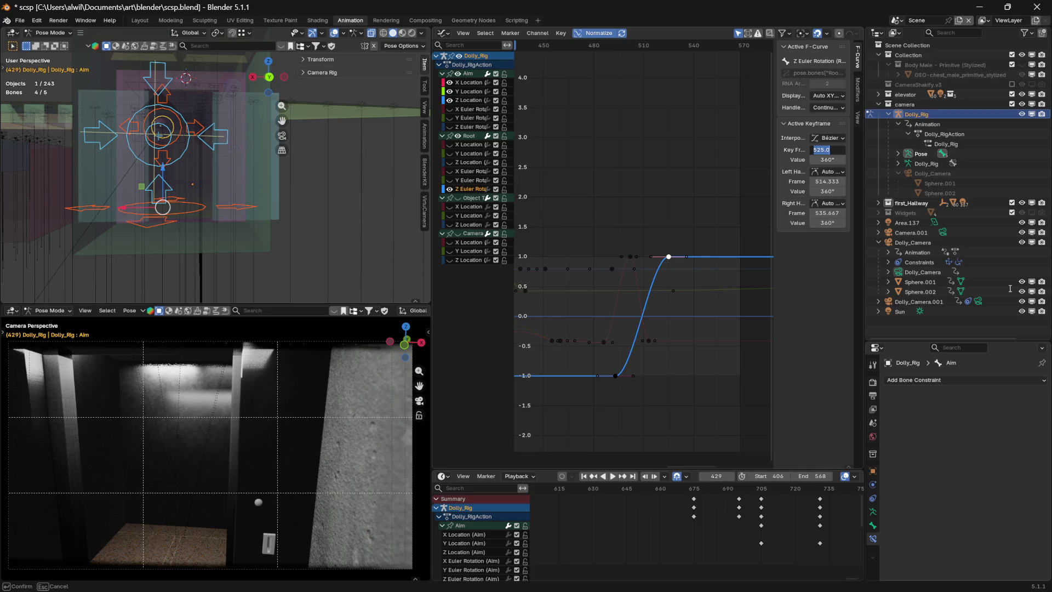
type("518")
key("Return")
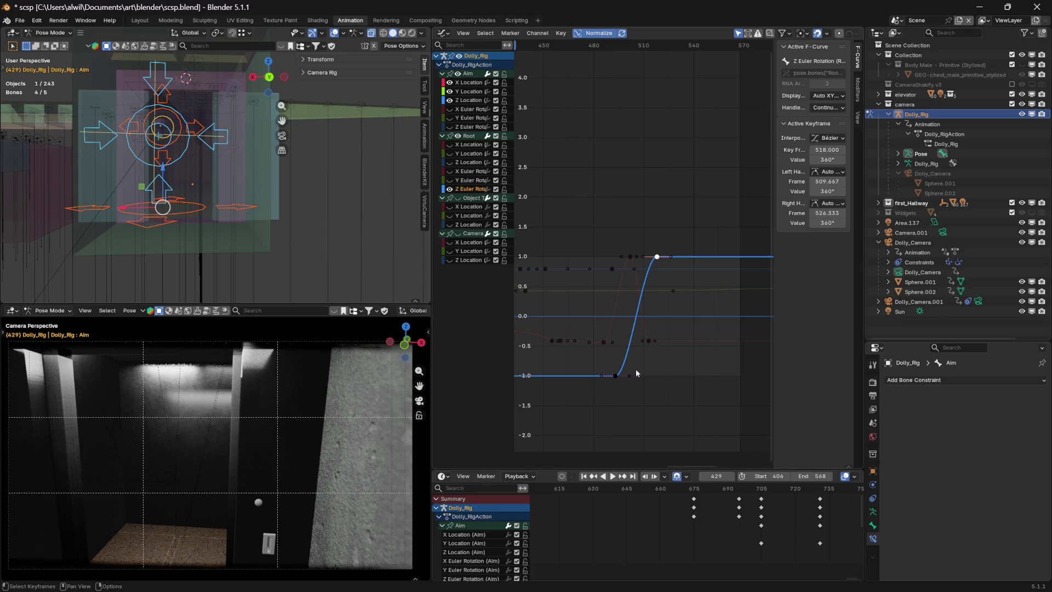
left_click(674, 378)
key("space")
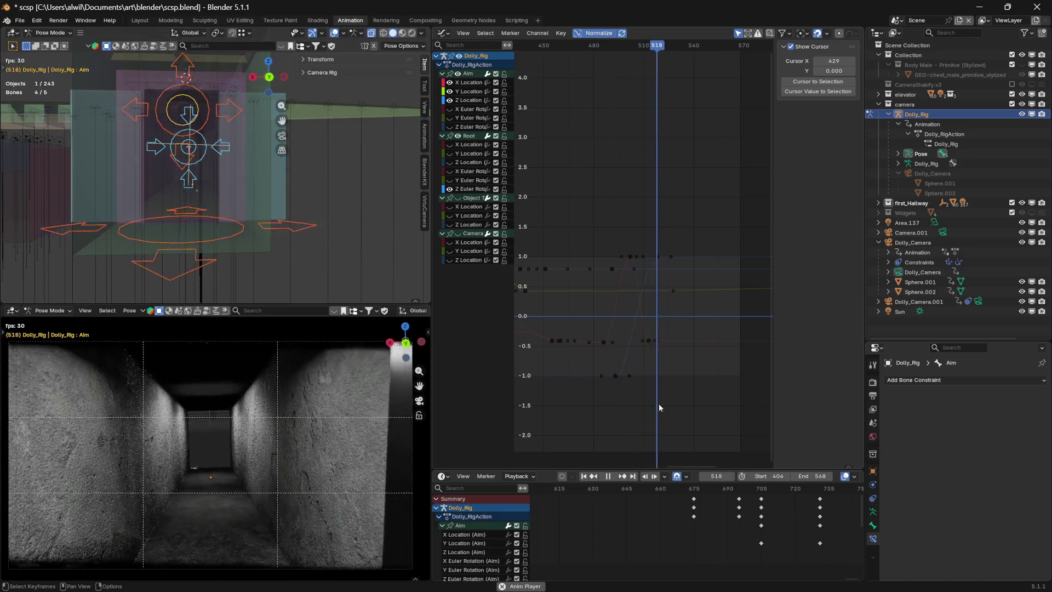
- Go to frame 518 and nudge the X Location key slightly later in time
mouse_move(716, 50)
left_mouse_down()
mouse_move(617, 60)
mouse_move(660, 68)
mouse_move(629, 69)
mouse_move(661, 67)
mouse_move(630, 65)
mouse_move(656, 57)
left_mouse_up()
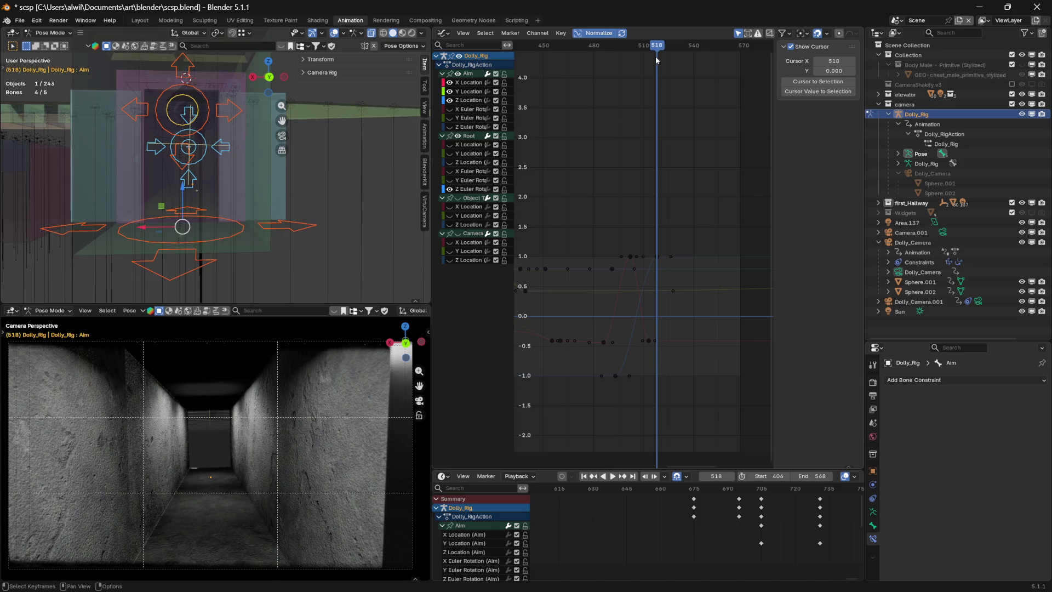
left_click(649, 340)
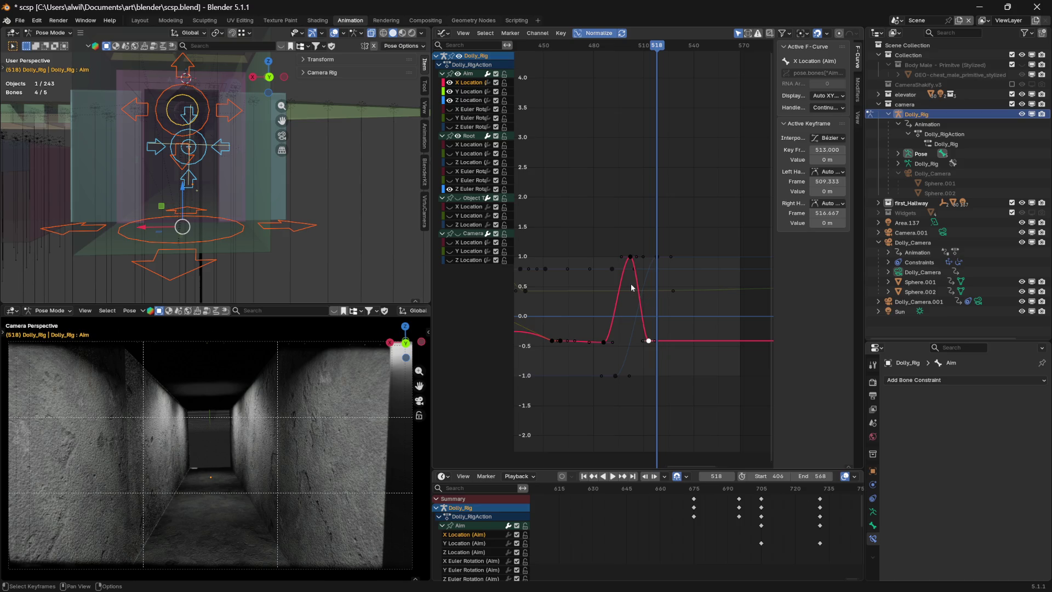
left_click(622, 345)
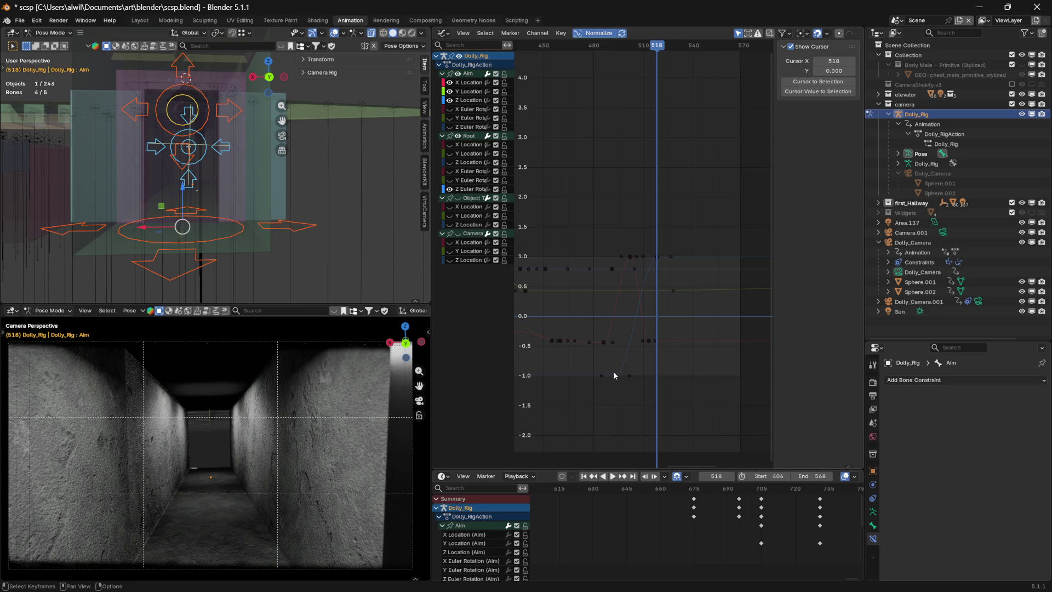
left_click(648, 342)
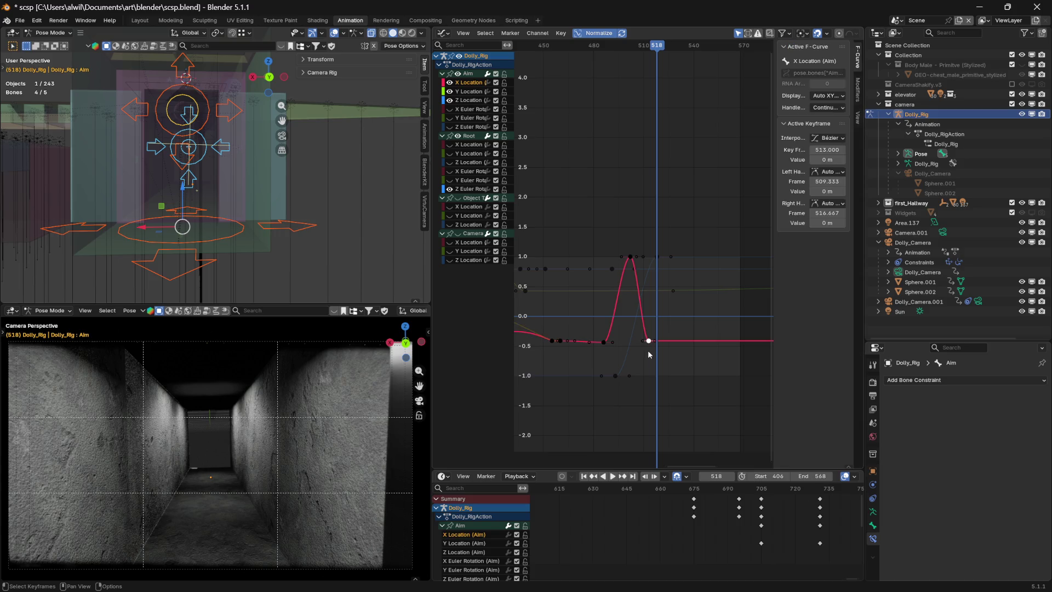
mouse_move(828, 149)
left_mouse_down()
mouse_move(890, 150)
mouse_move(835, 149)
mouse_move(849, 149)
left_mouse_up()
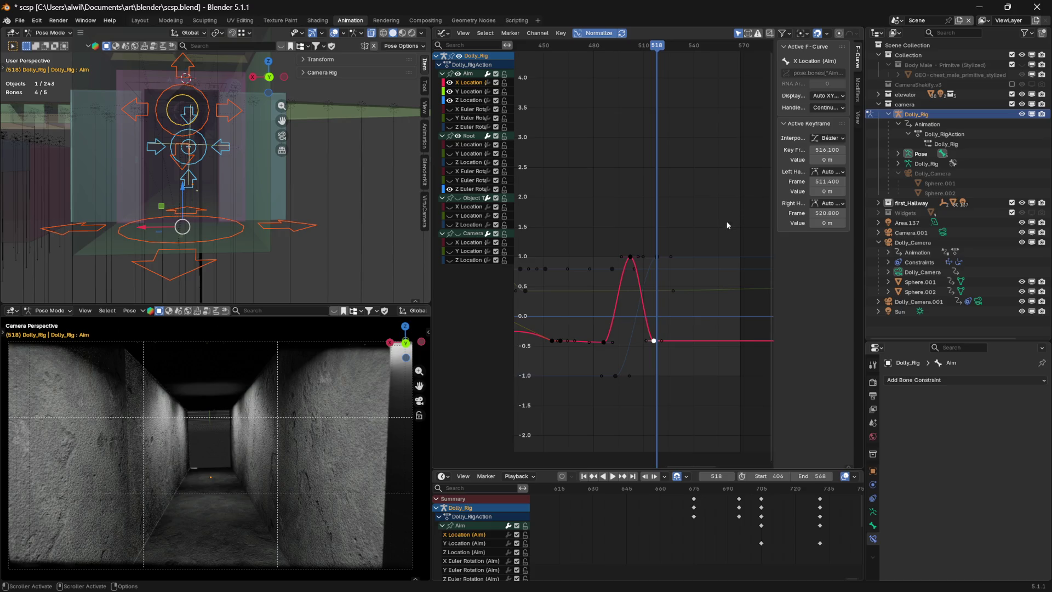
- Set the X Location key to frame 518 and the Z rotation key to frame 515, then preview
left_click(658, 258)
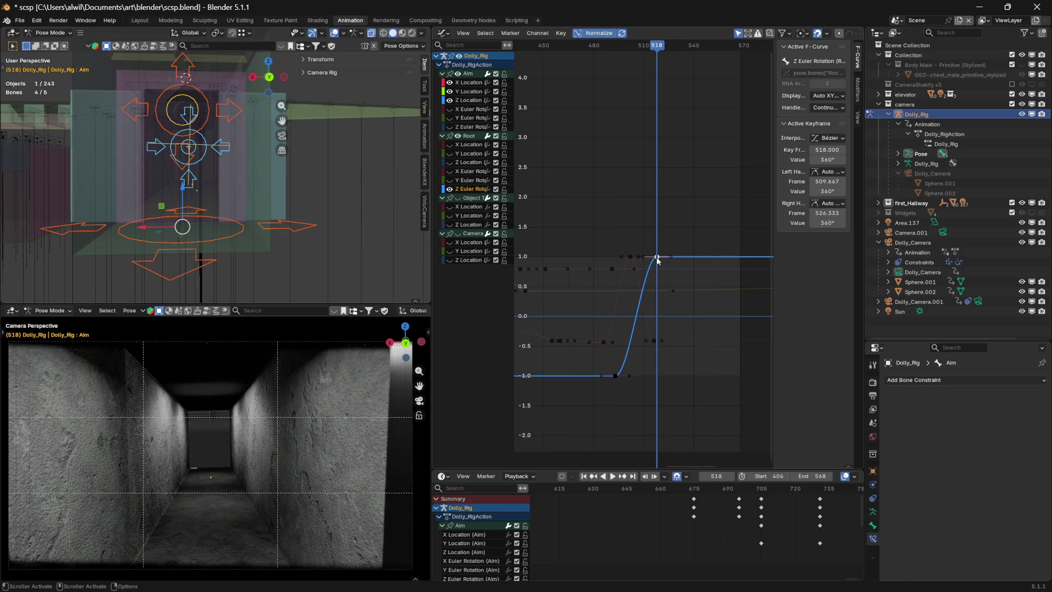
left_click(654, 341)
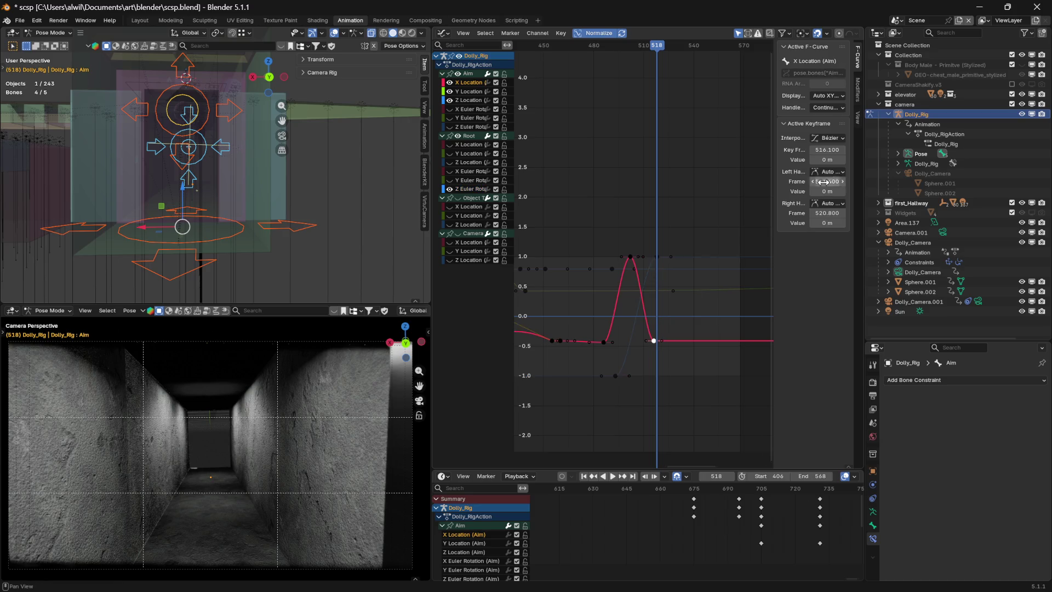
left_click(836, 150)
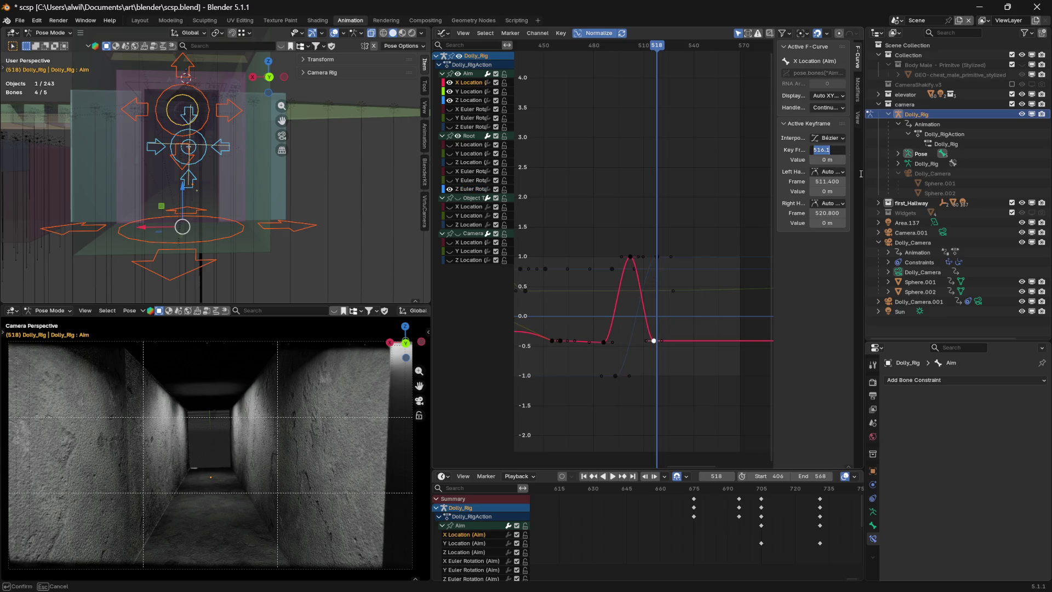
type("518")
key("Return")
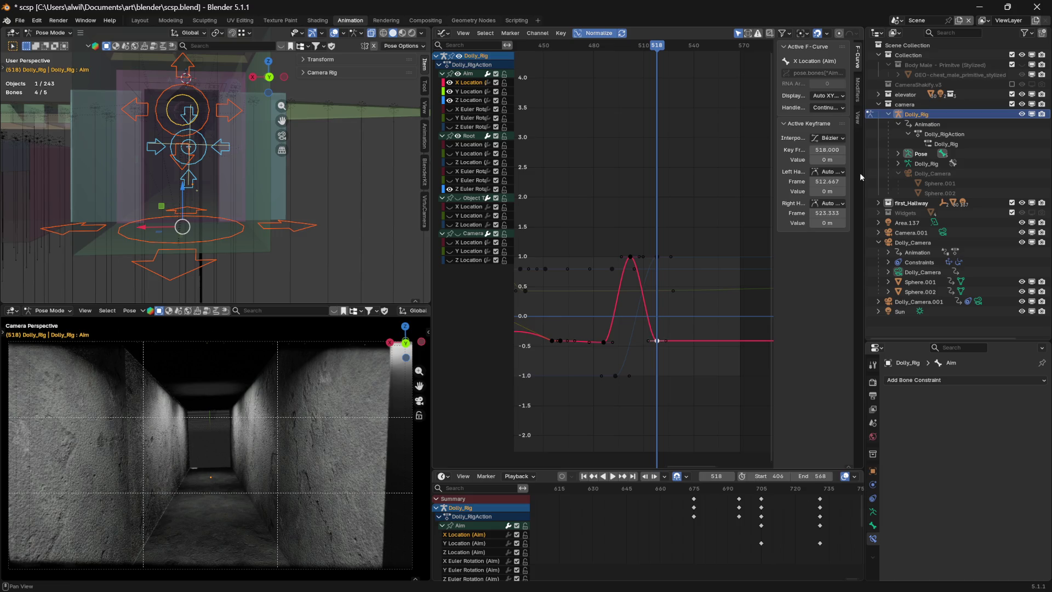
left_click(658, 257)
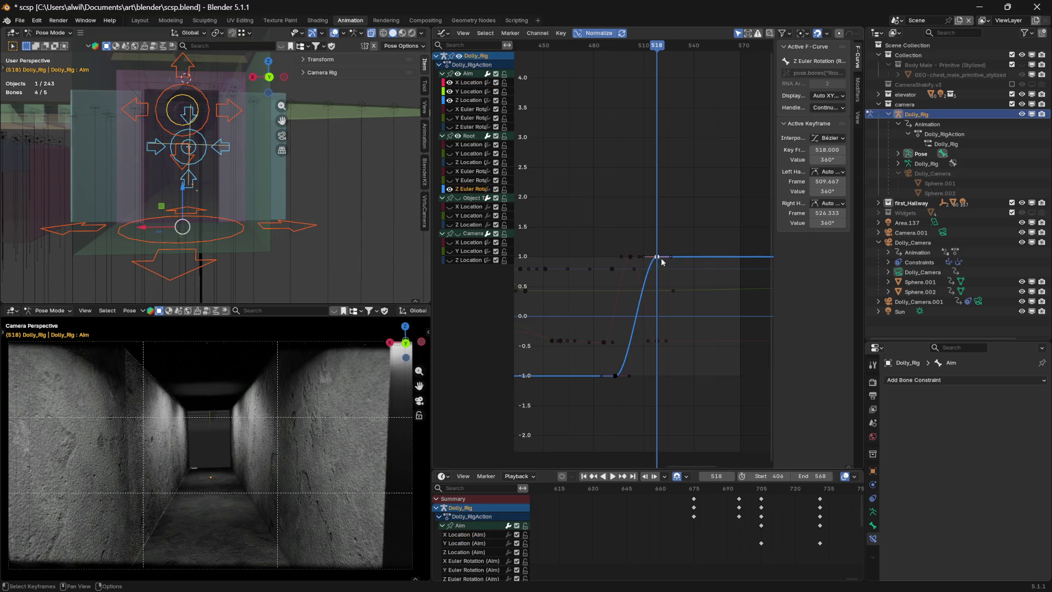
left_click(837, 151)
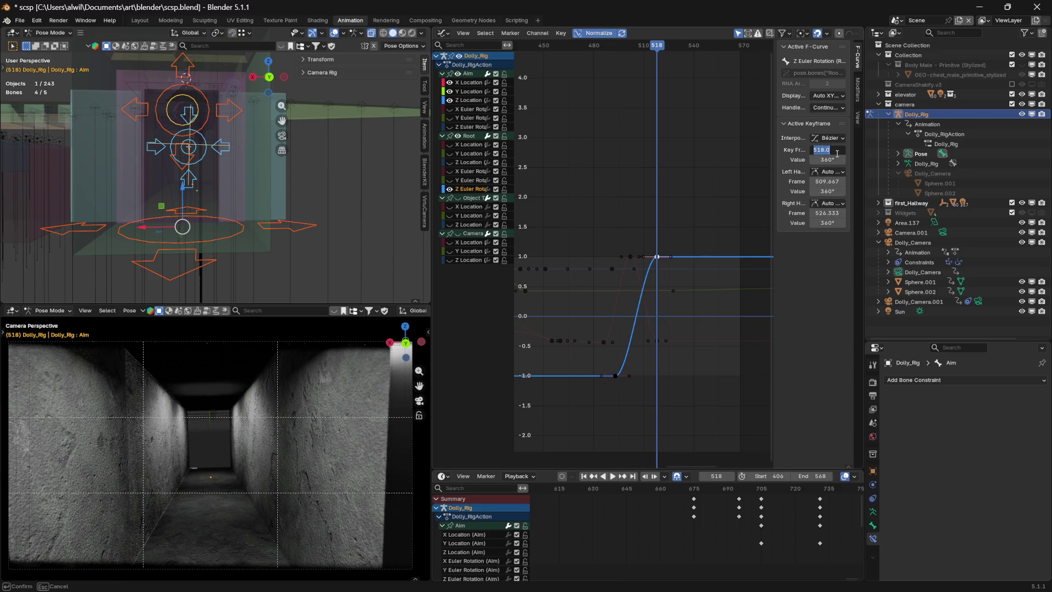
type("515")
key("Return")
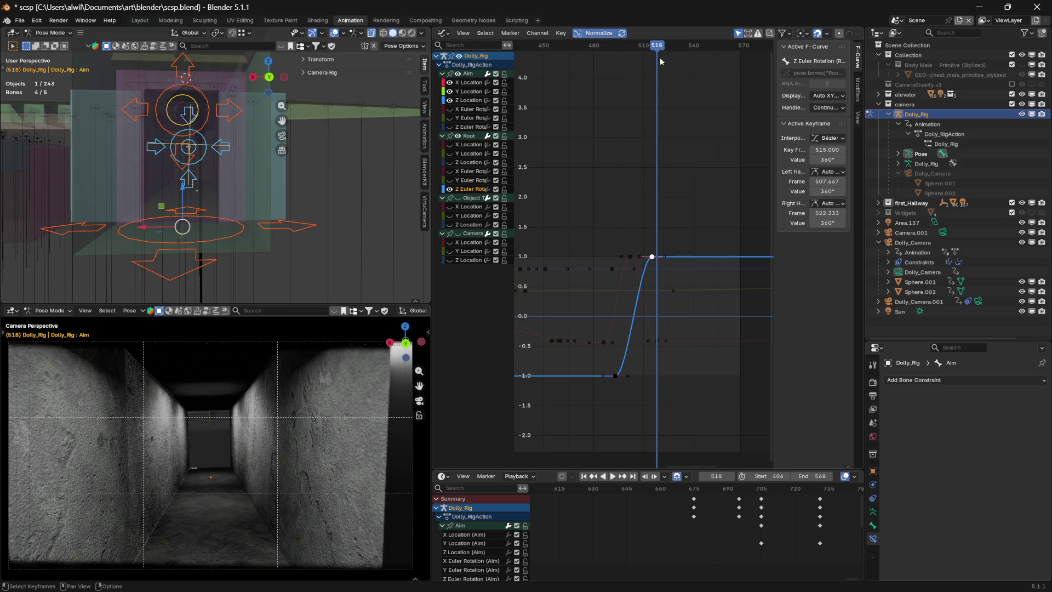
key("space")
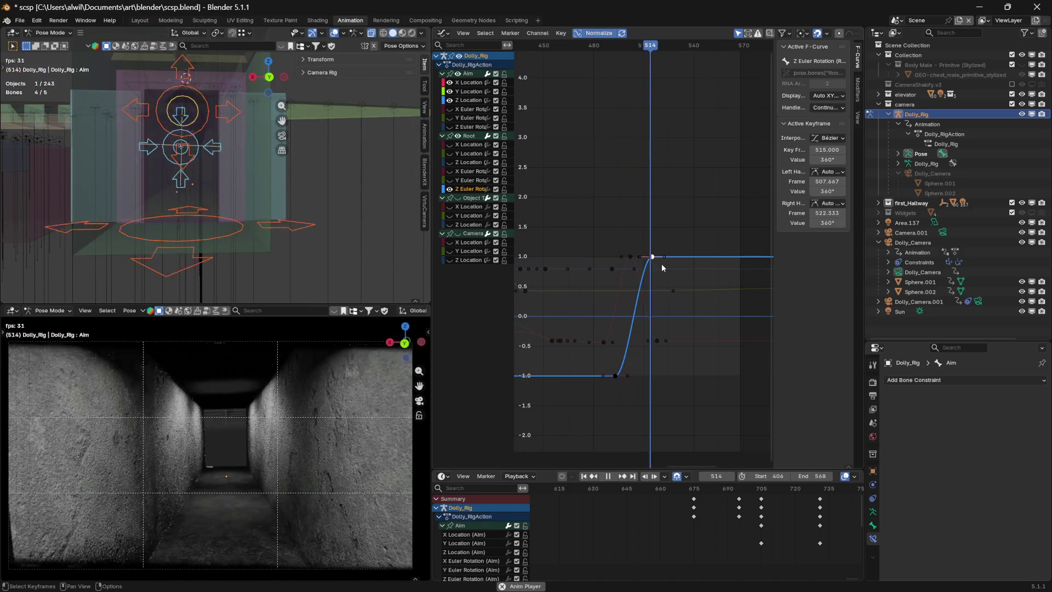
key("space")
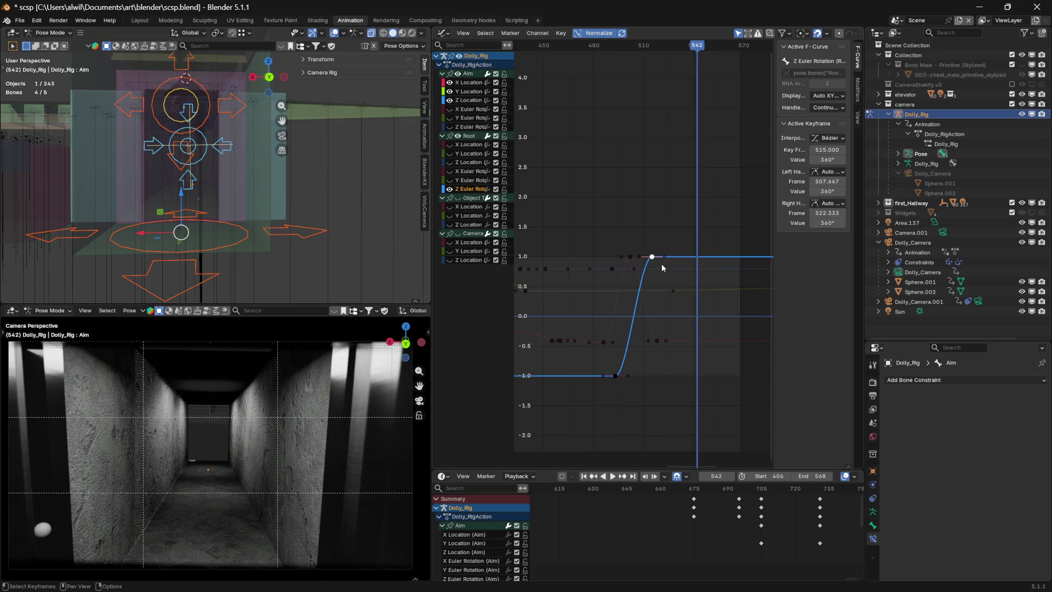
- Move the X Location key to frame 521, then play the shot back, stopping at frame 485
left_click(657, 341)
left_click(832, 149)
type("521")
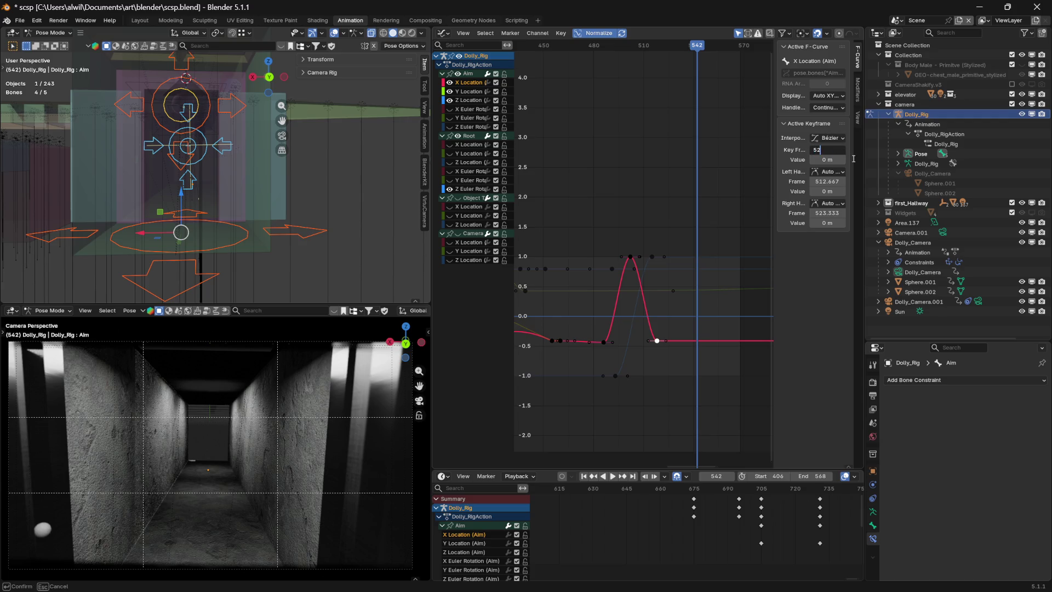
key("Return")
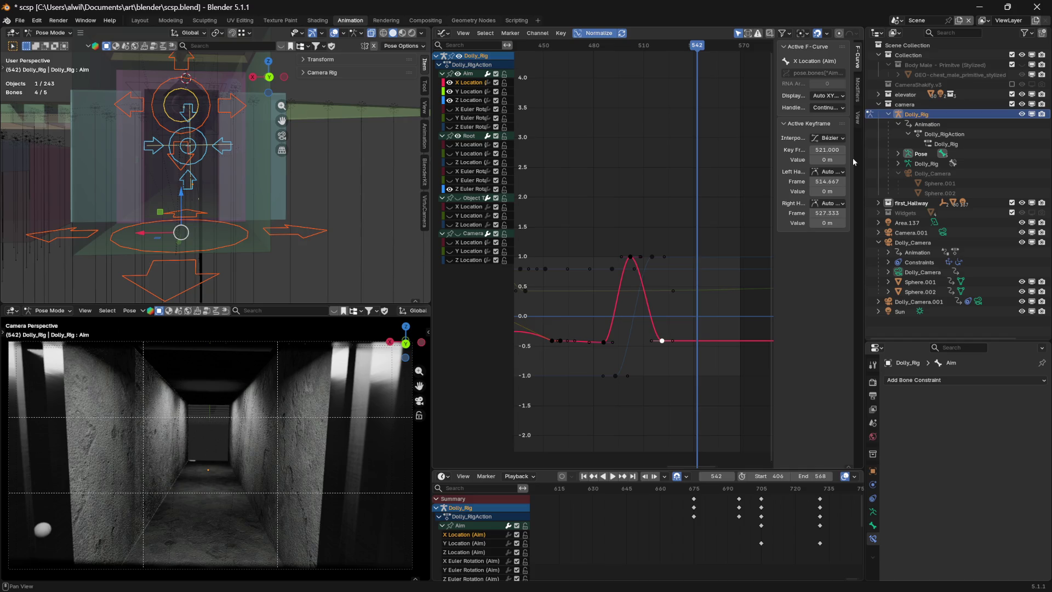
key("space")
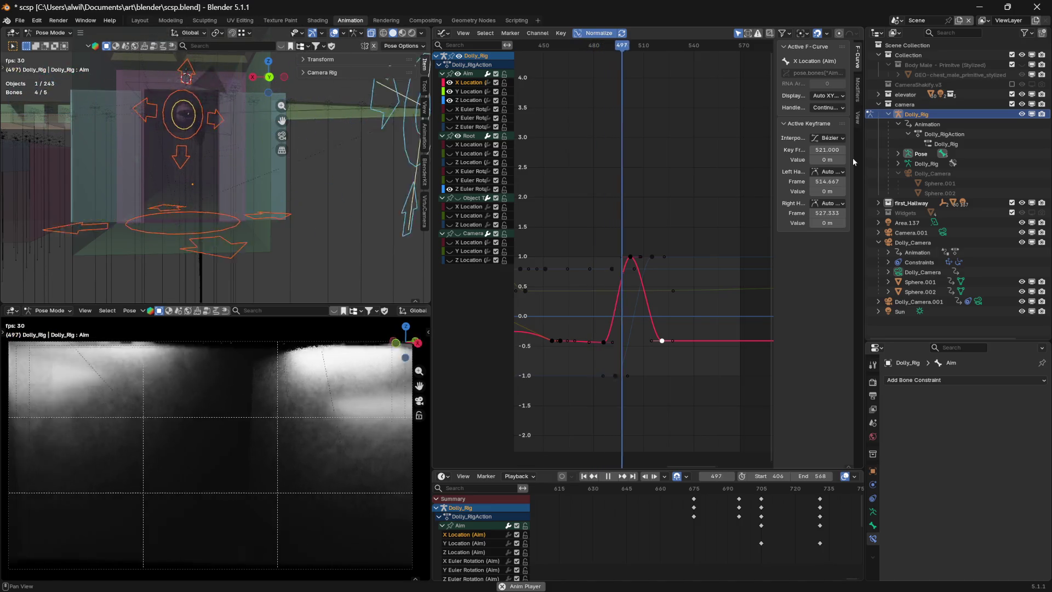
key("space")
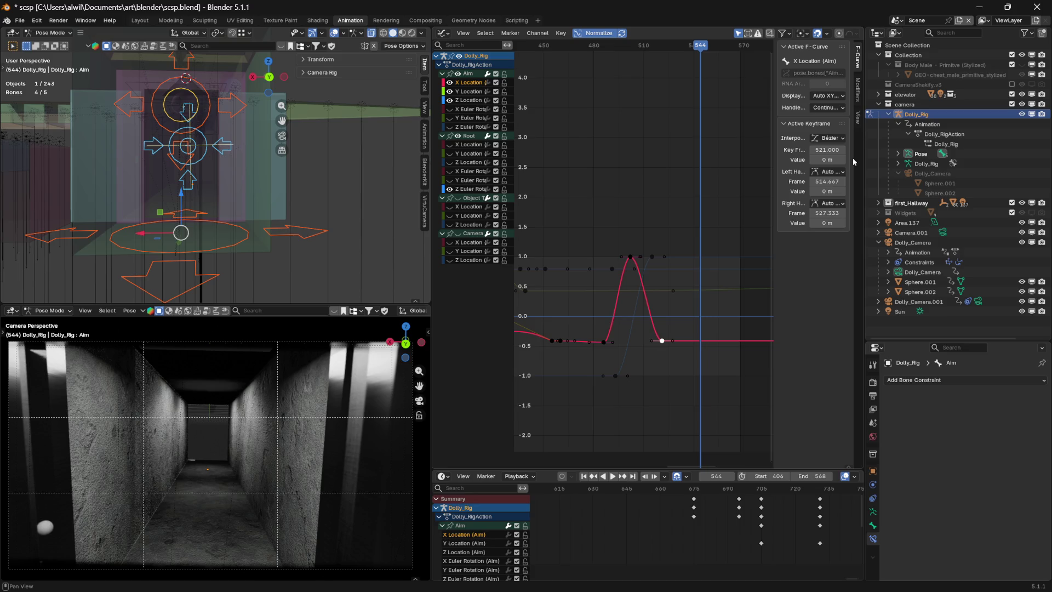
key("space")
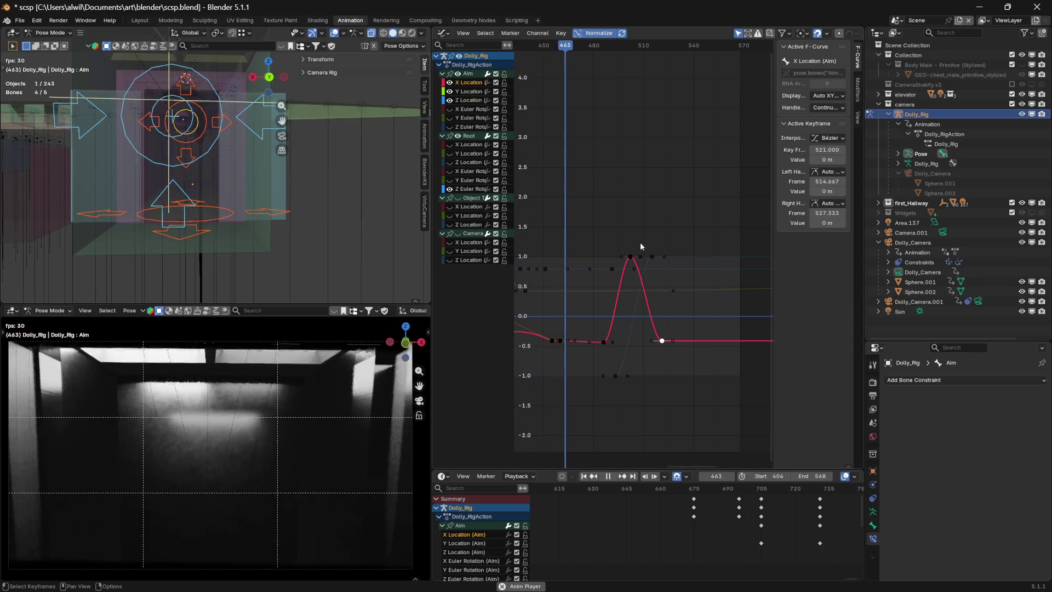
key("space")
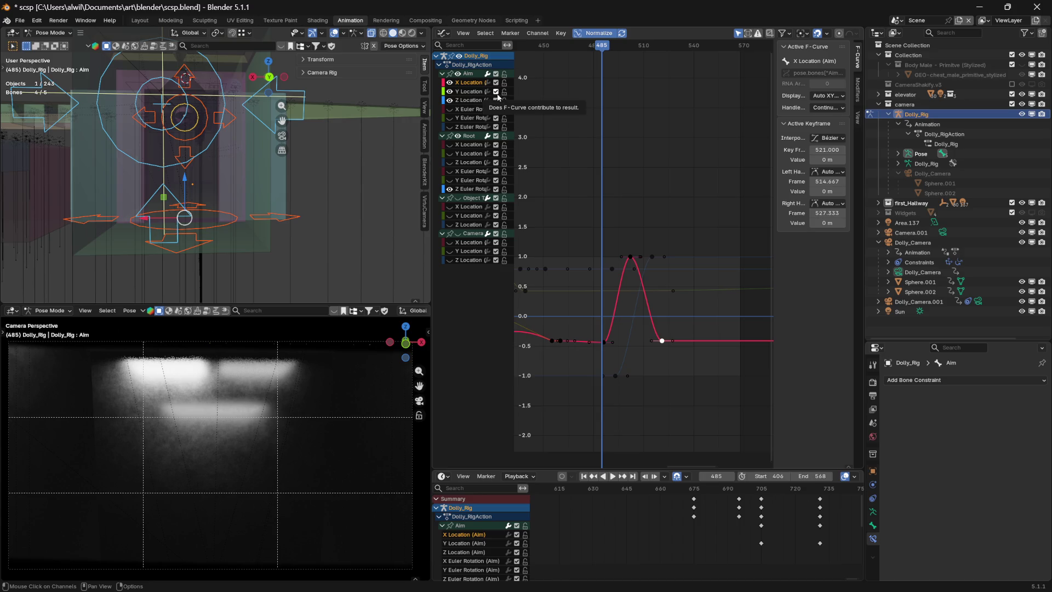
- Select the Aim Y Euler Rotation channel and scrub the playhead to around frame 480
mouse_move(364, 206)
middle_mouse_down()
mouse_move(312, 216)
mouse_move(321, 215)
middle_mouse_up()
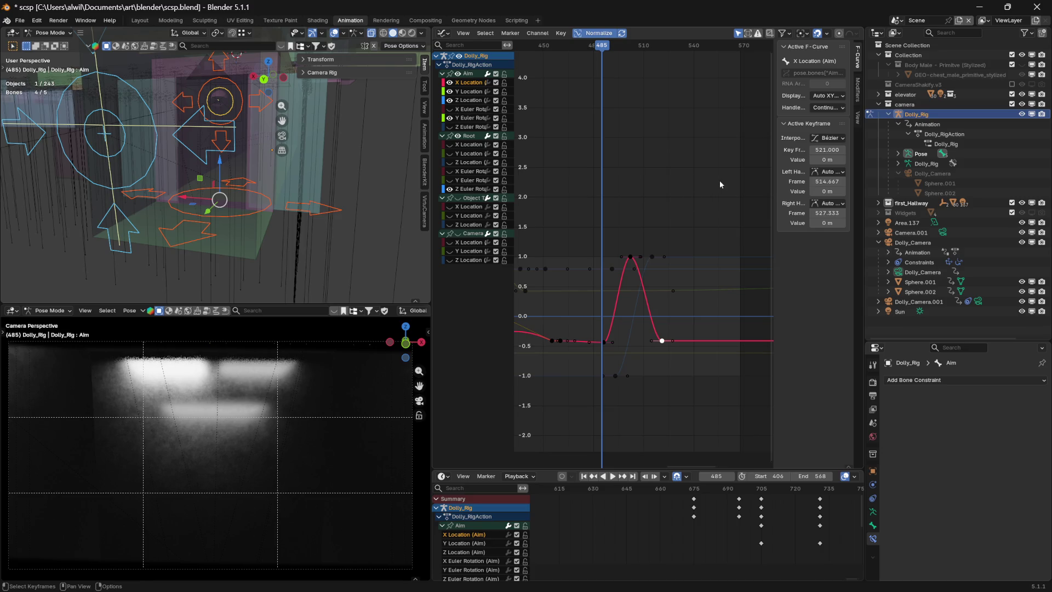
left_click(471, 119)
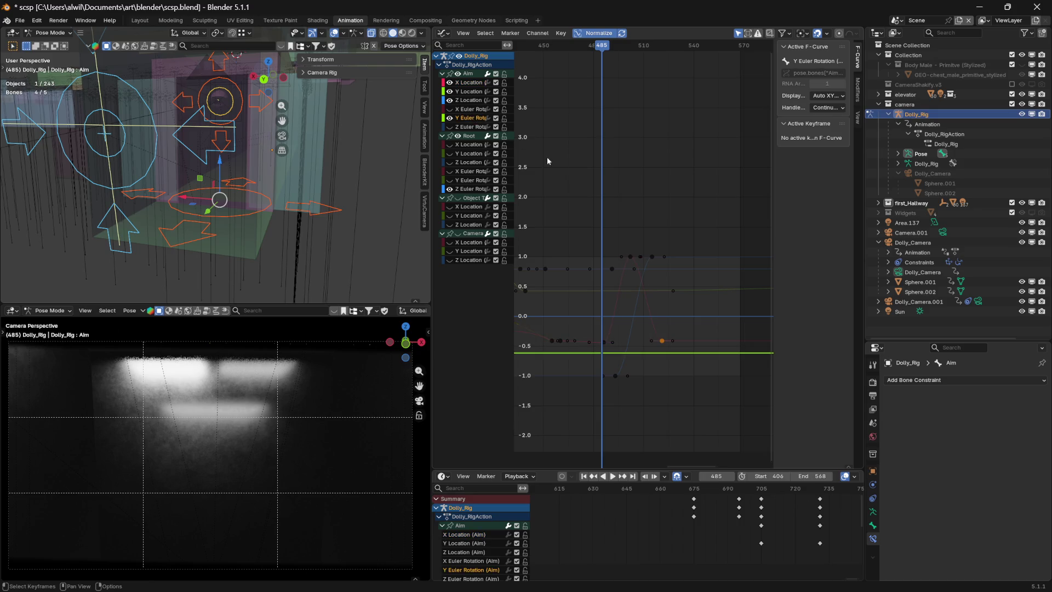
mouse_move(642, 314)
middle_mouse_down()
mouse_move(707, 305)
mouse_move(717, 317)
middle_mouse_up()
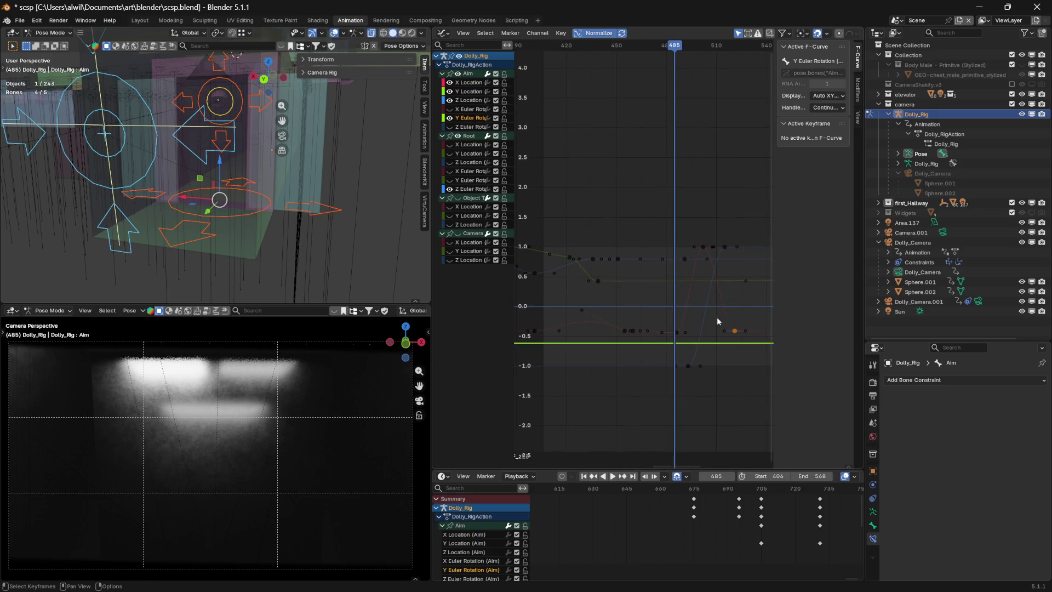
right_click(677, 347)
middle_click_drag(719, 356, 680, 359)
key("space")
mouse_move(646, 48)
left_mouse_down()
mouse_move(617, 55)
mouse_move(643, 49)
left_mouse_up()
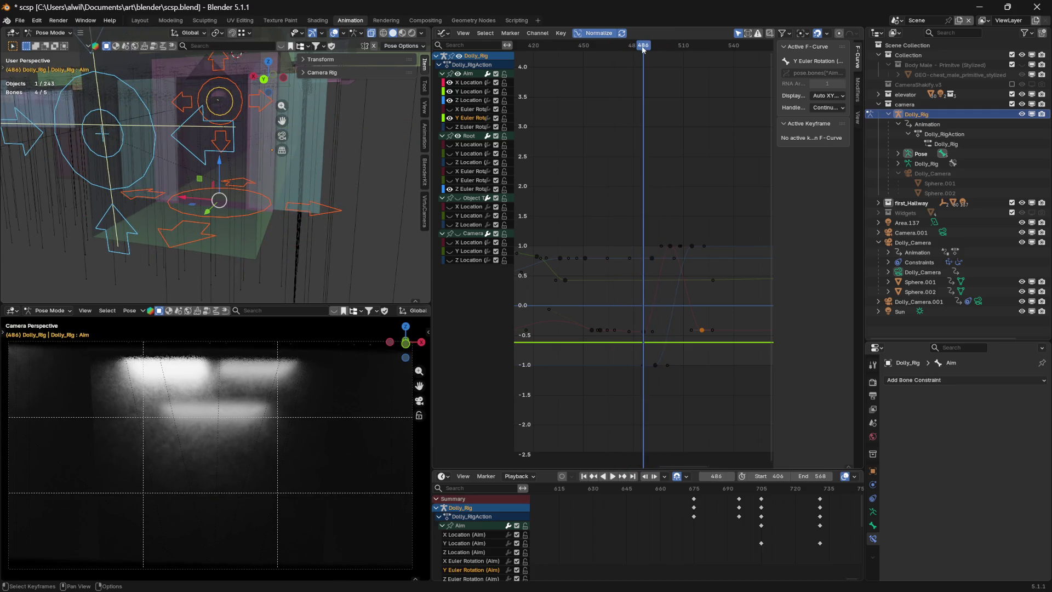
right_click(648, 341)
mouse_move(647, 48)
left_mouse_down()
mouse_move(618, 50)
mouse_move(647, 49)
mouse_move(635, 52)
left_mouse_up()
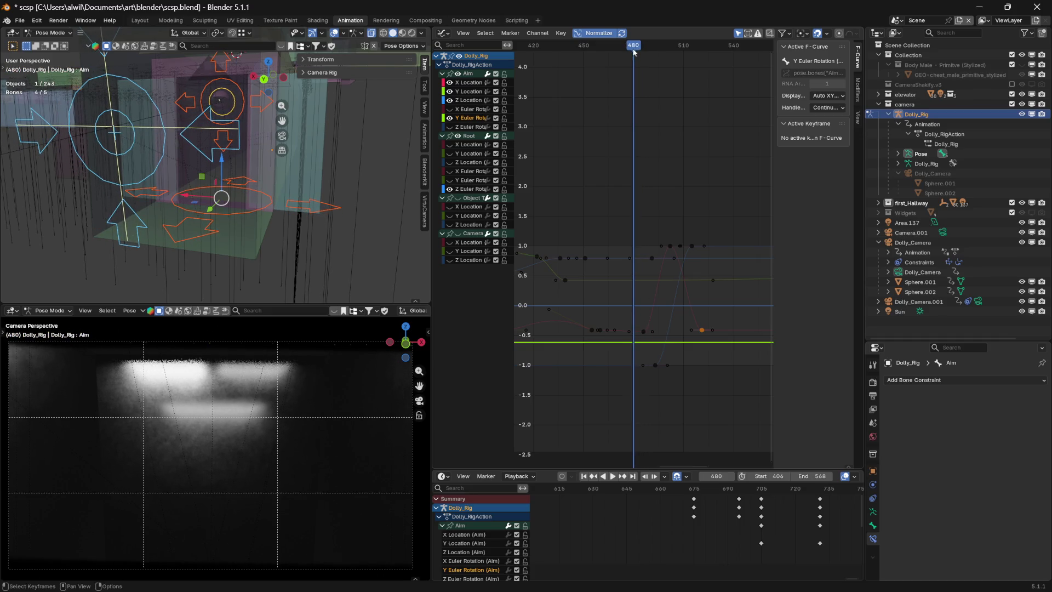
- Insert Y Rotation keyframes at frames 480 and 486, both at 0°
right_click(637, 347)
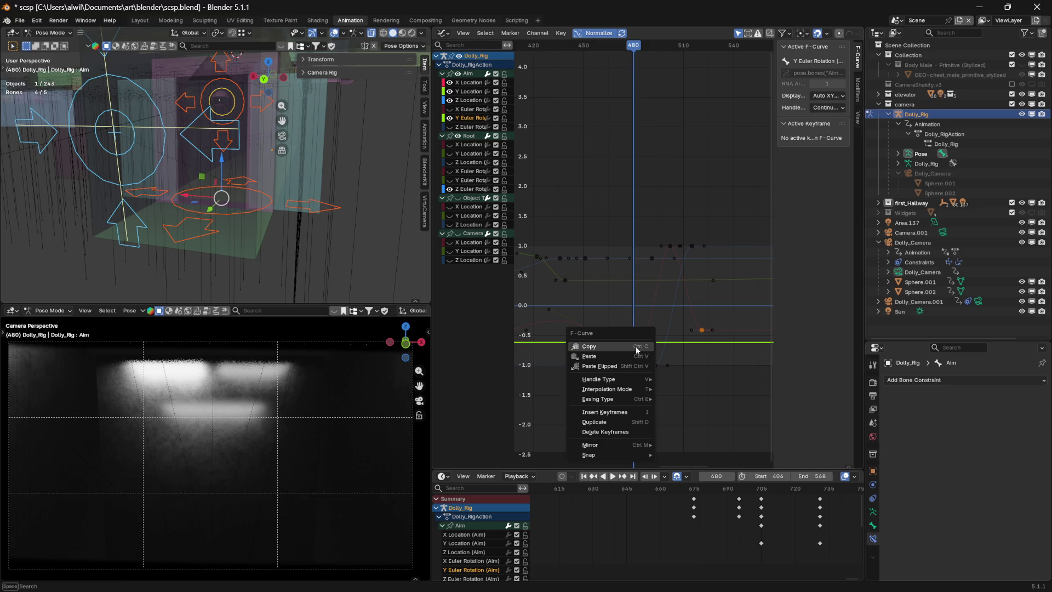
left_click(625, 416)
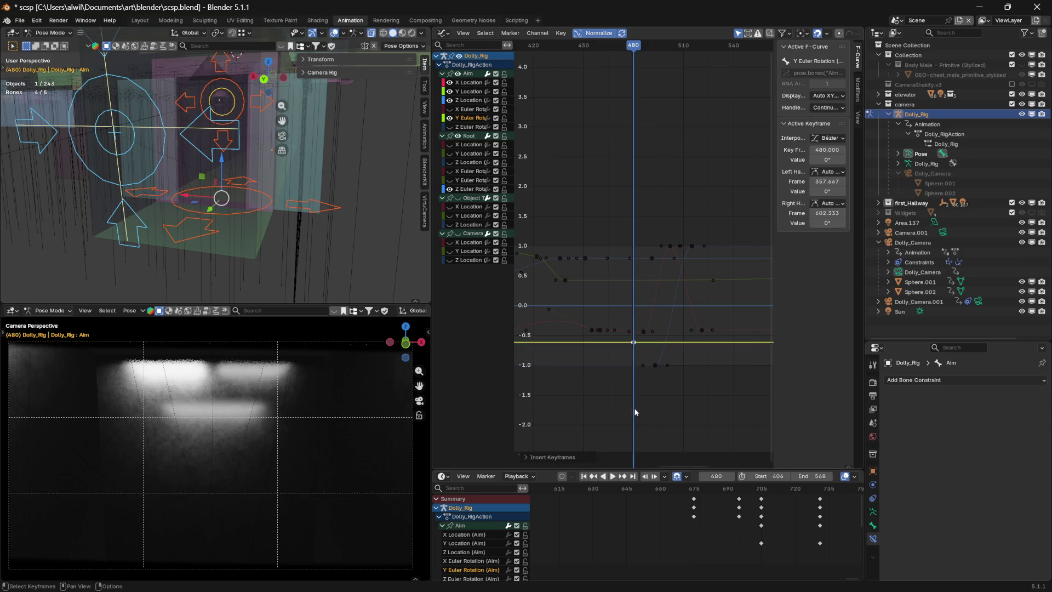
left_click_drag(635, 51, 642, 54)
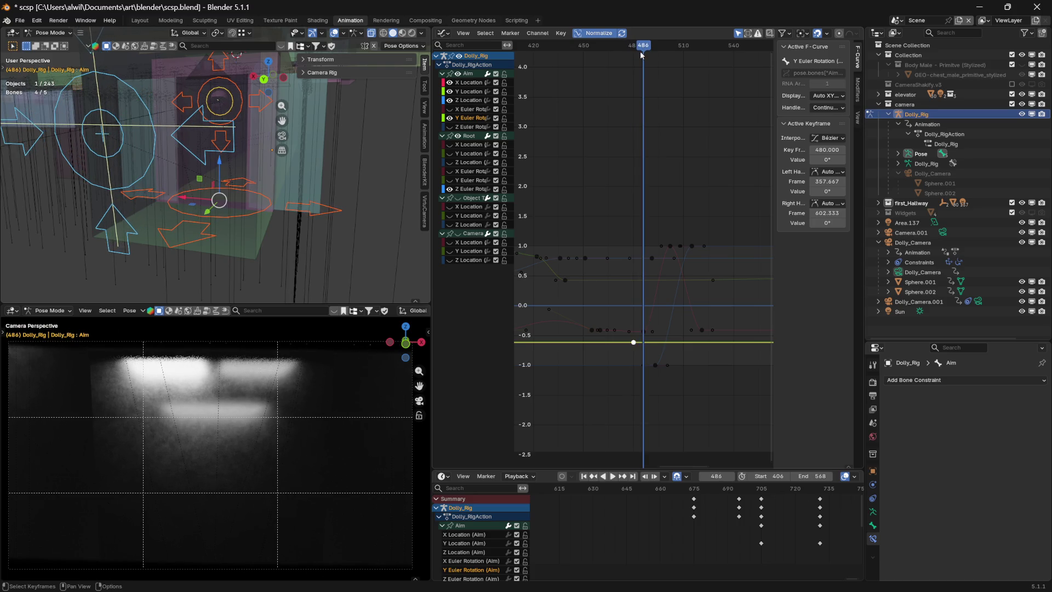
right_click(647, 347)
left_click(645, 346)
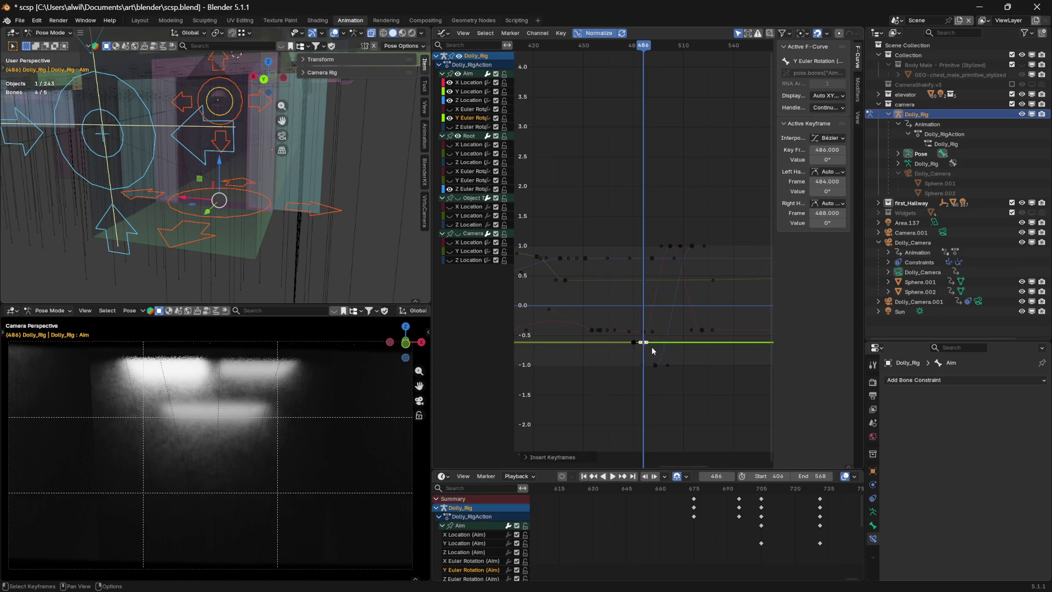
key("g")
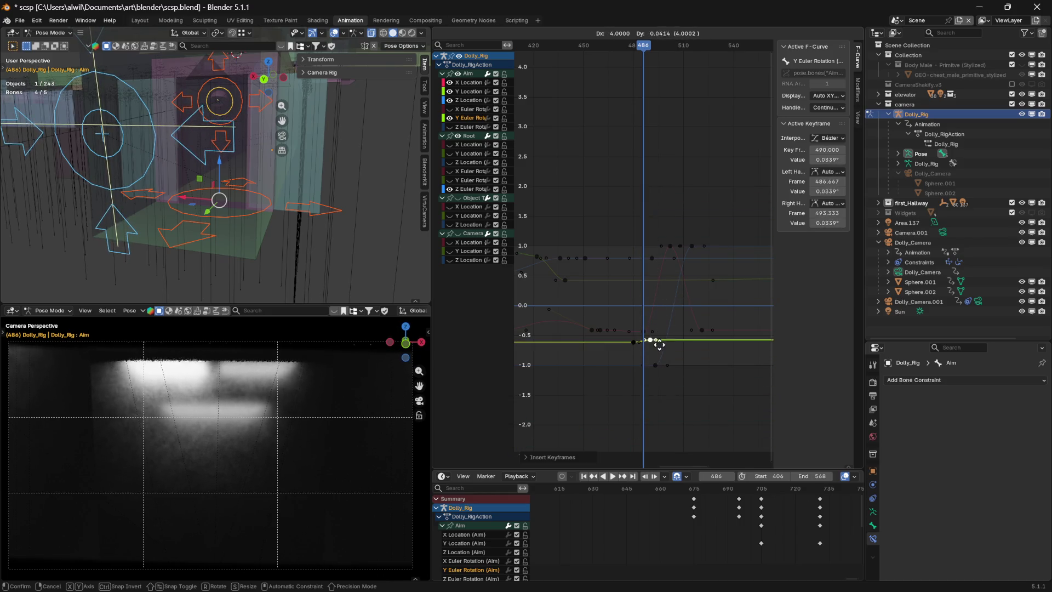
left_click(660, 351)
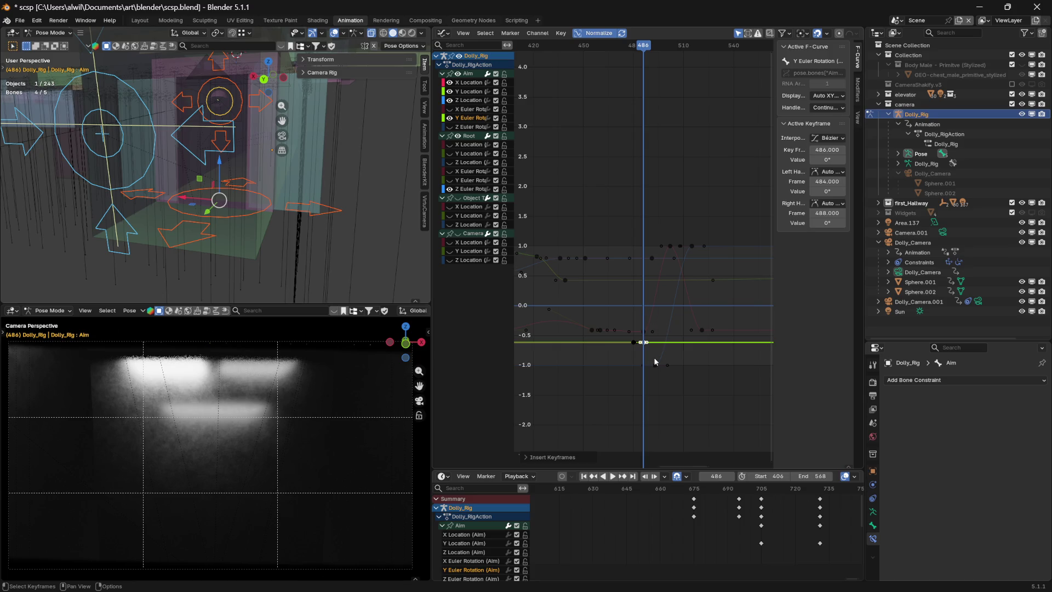
- Set the frame 486 Y Rotation key's value to 5°
key("g")
key("y")
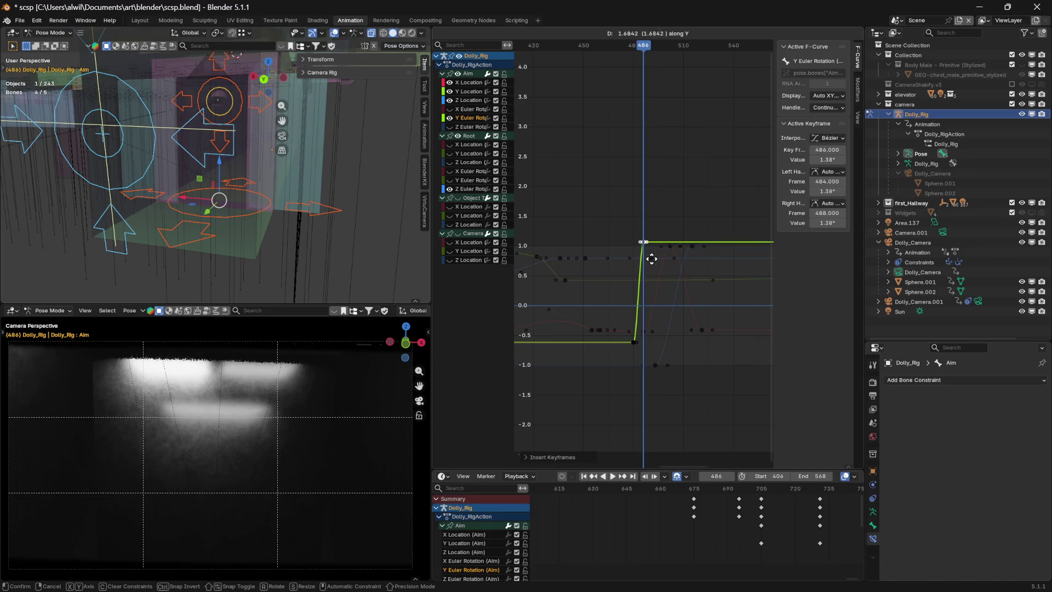
key("Escape")
left_click_drag(828, 160, 833, 161)
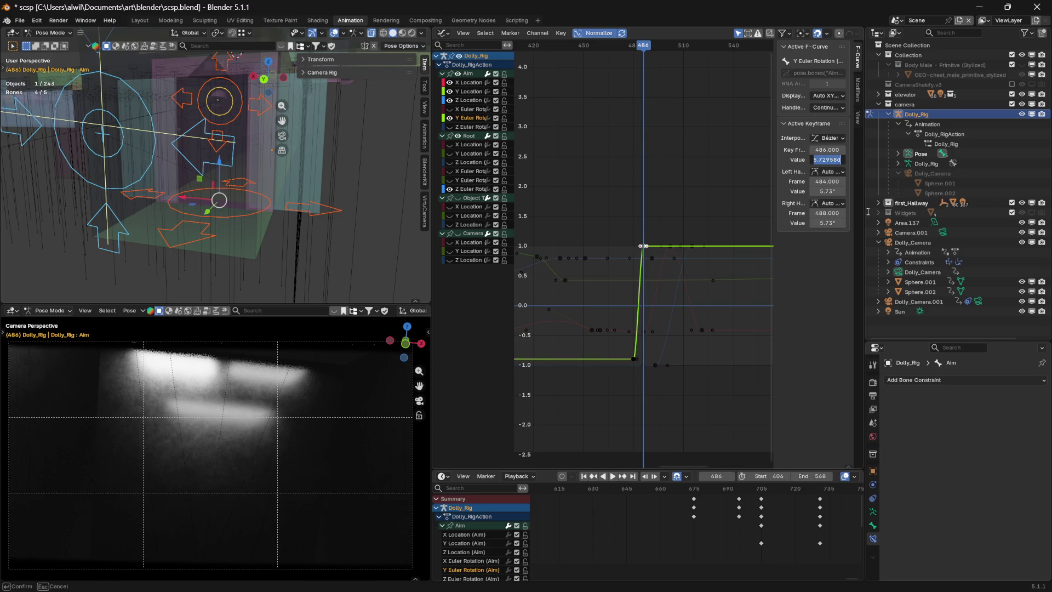
type("5")
key("Return")
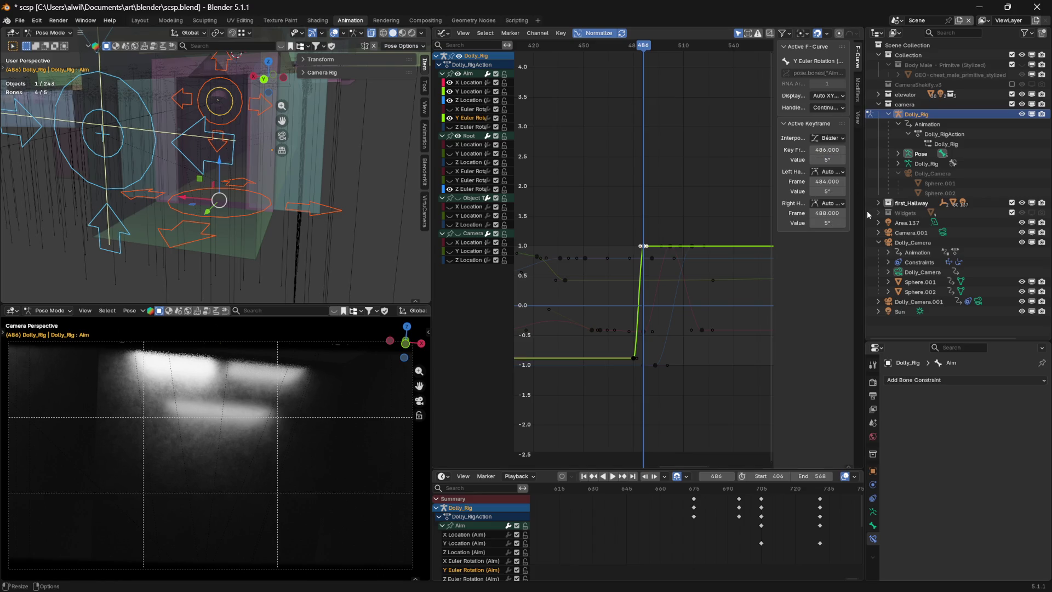
- Preview the turn and slide the 5° key later in time to frame 492
mouse_move(644, 46)
left_mouse_down()
mouse_move(603, 46)
mouse_move(643, 50)
left_mouse_up()
key("g")
key("x")
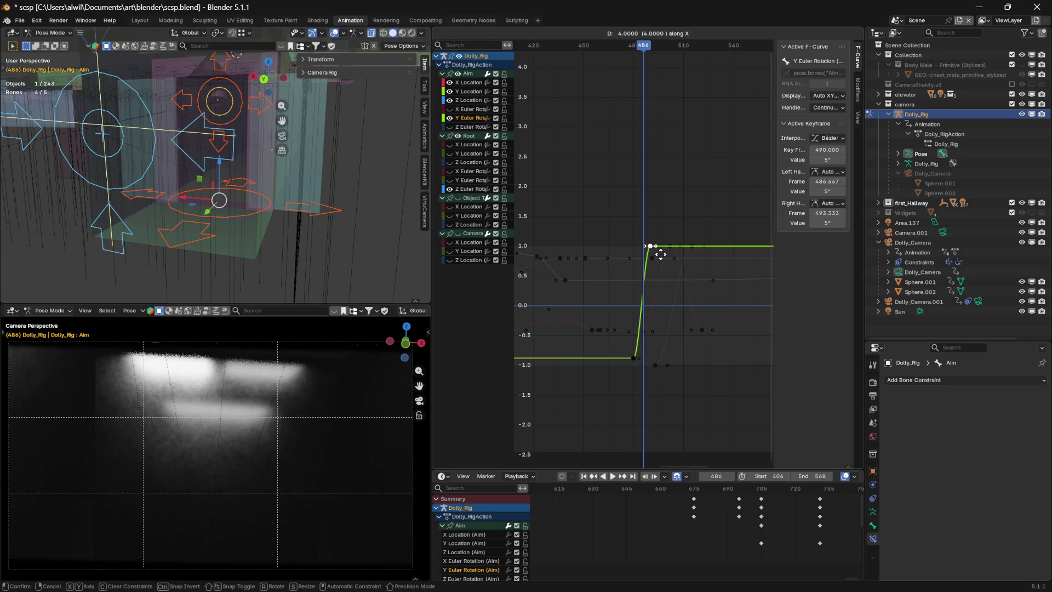
left_click(664, 256)
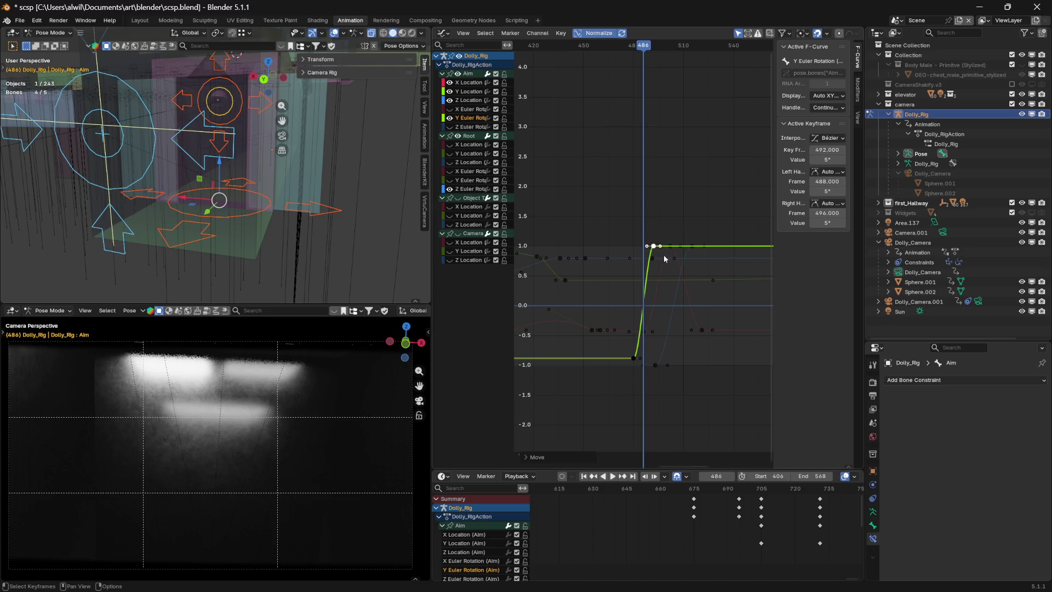
- Preview the animation and set the current frame to 484
key("space")
mouse_move(602, 45)
left_mouse_down()
mouse_move(665, 49)
mouse_move(619, 51)
mouse_move(640, 49)
left_mouse_up()
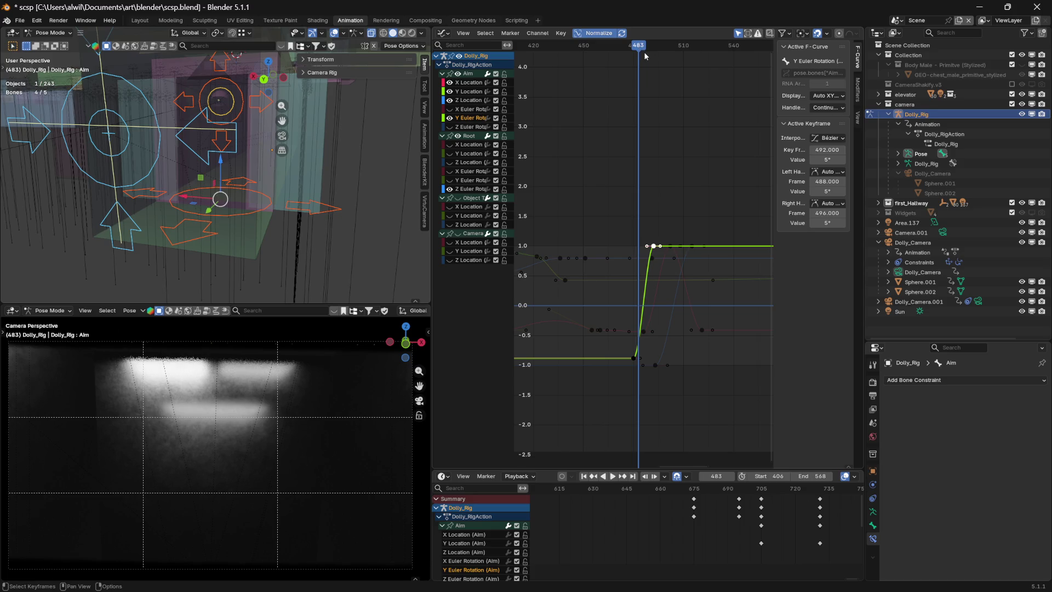
left_click_drag(639, 47, 642, 48)
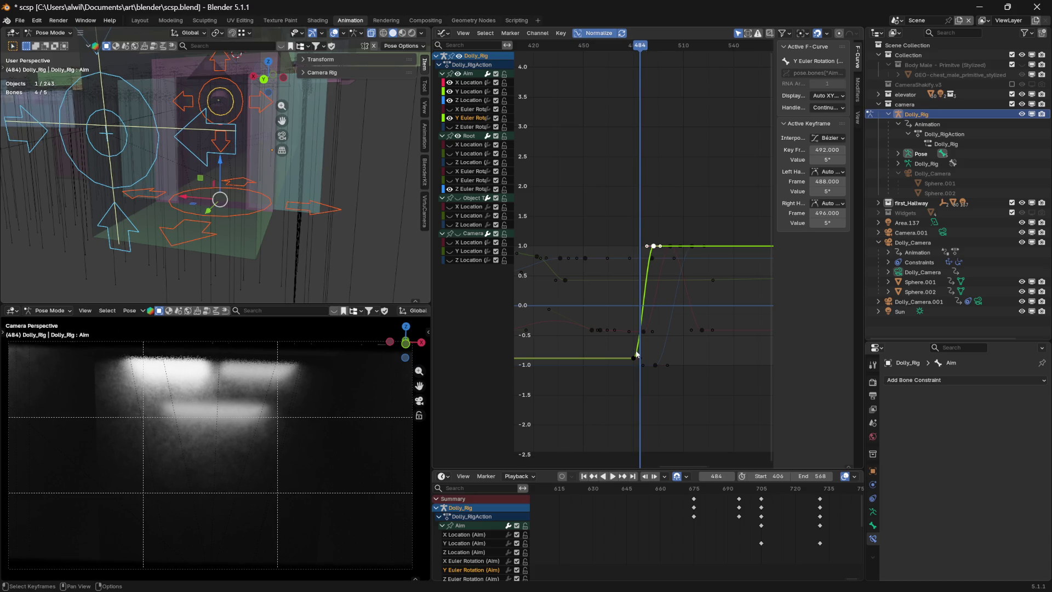
- Slide the Y Rotation 0° keyframe from frame 480 to 484 along X, then play to check
key("g")
key("x")
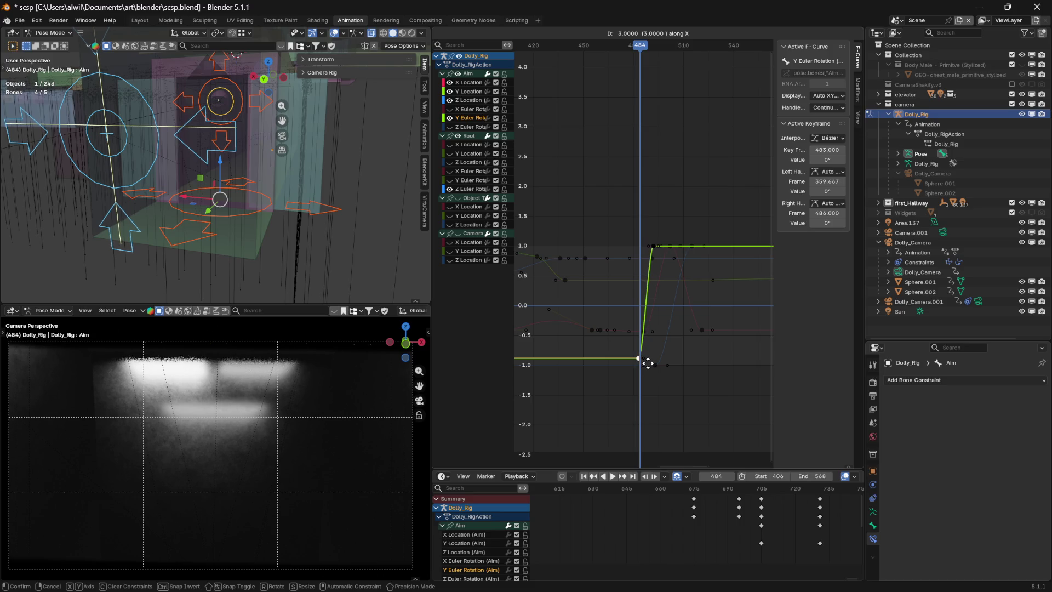
left_click(649, 363)
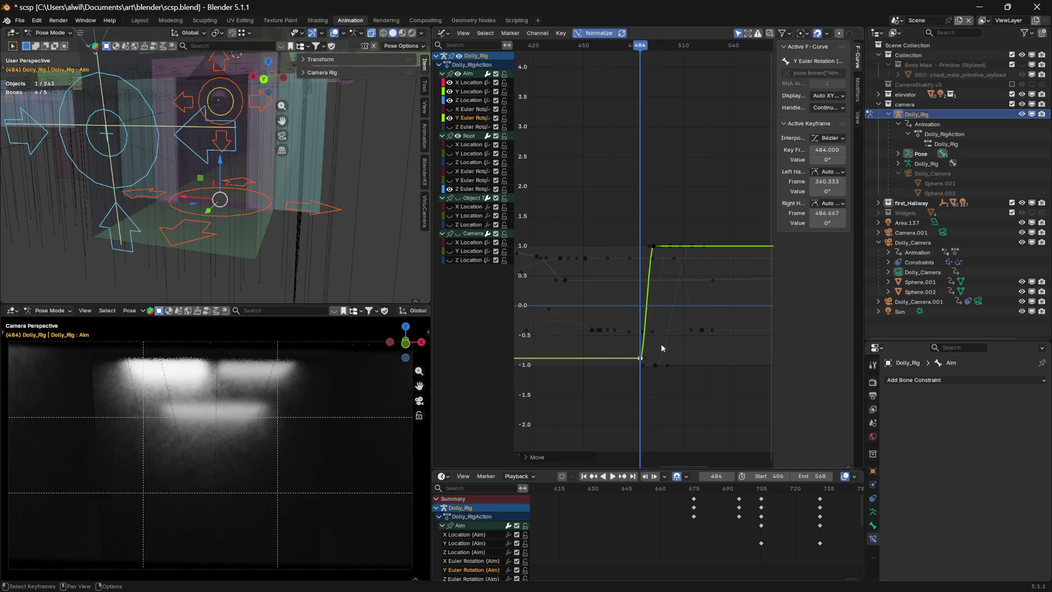
key("space")
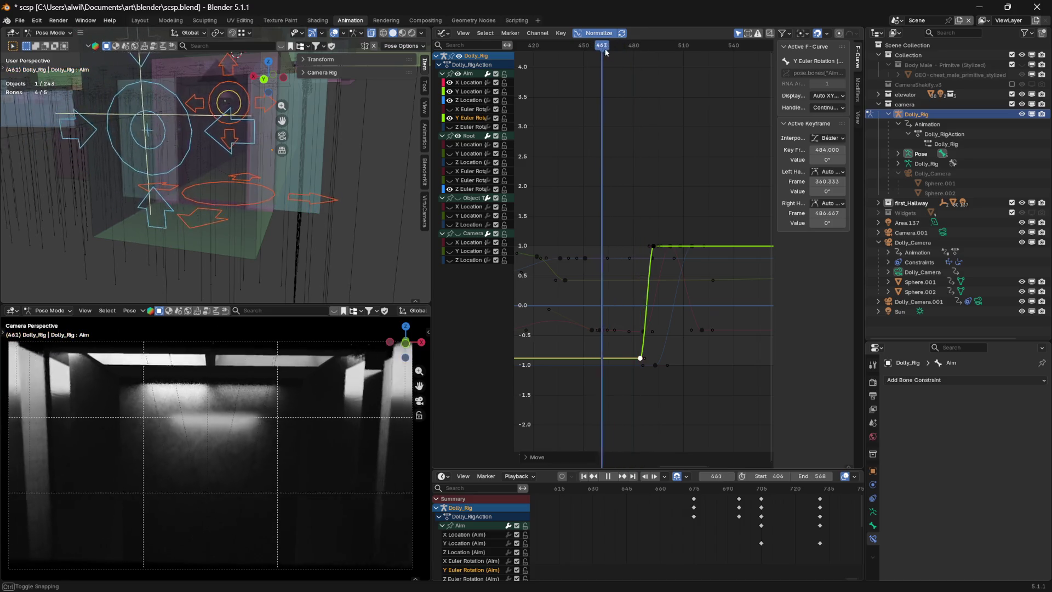
mouse_move(643, 47)
left_mouse_down()
mouse_move(695, 48)
mouse_move(643, 57)
mouse_move(693, 46)
left_mouse_up()
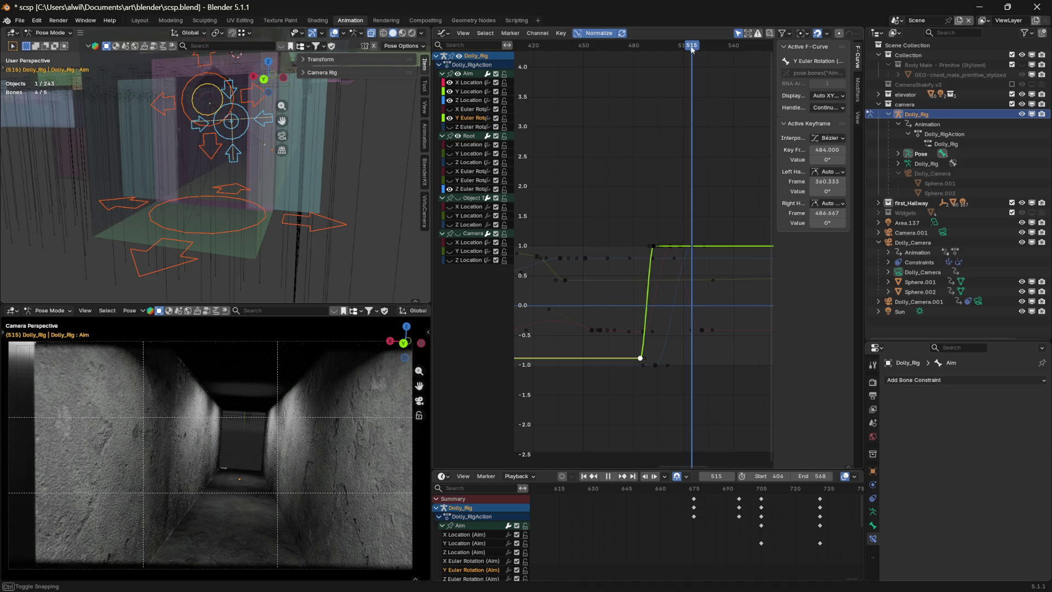
- Key the Aim Y Euler Rotation at frame 514 with value 0°, then review the turn
left_click_drag(692, 48, 691, 48)
left_click(719, 252)
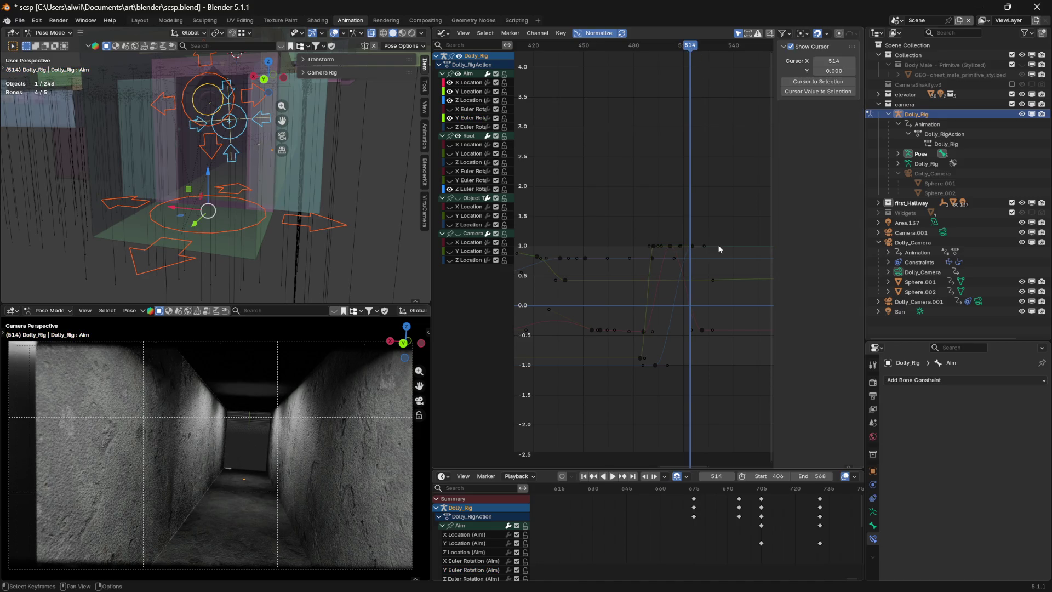
left_click(640, 357)
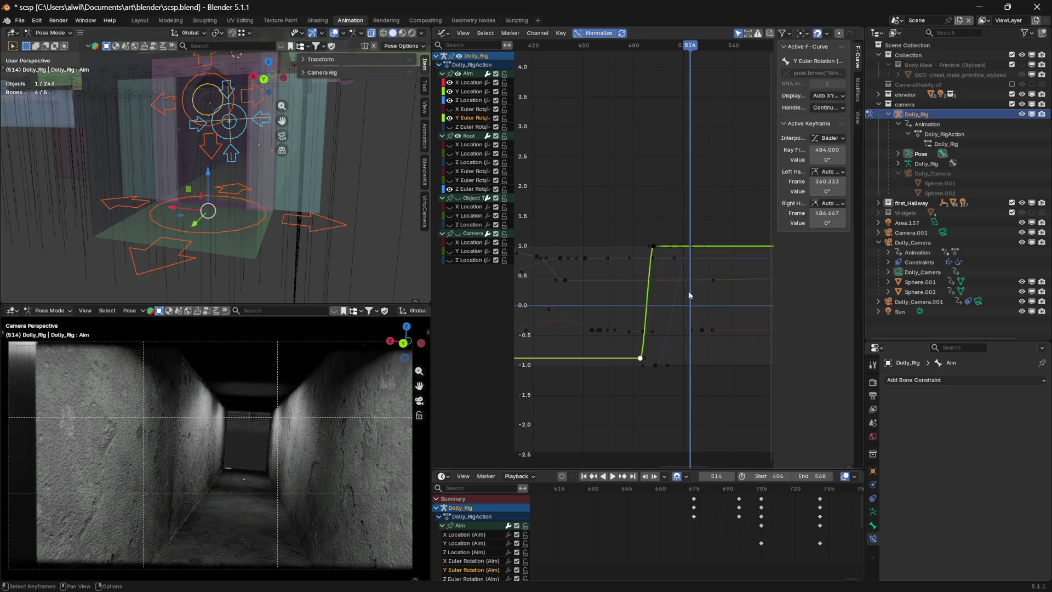
right_click(693, 251)
left_click(695, 252)
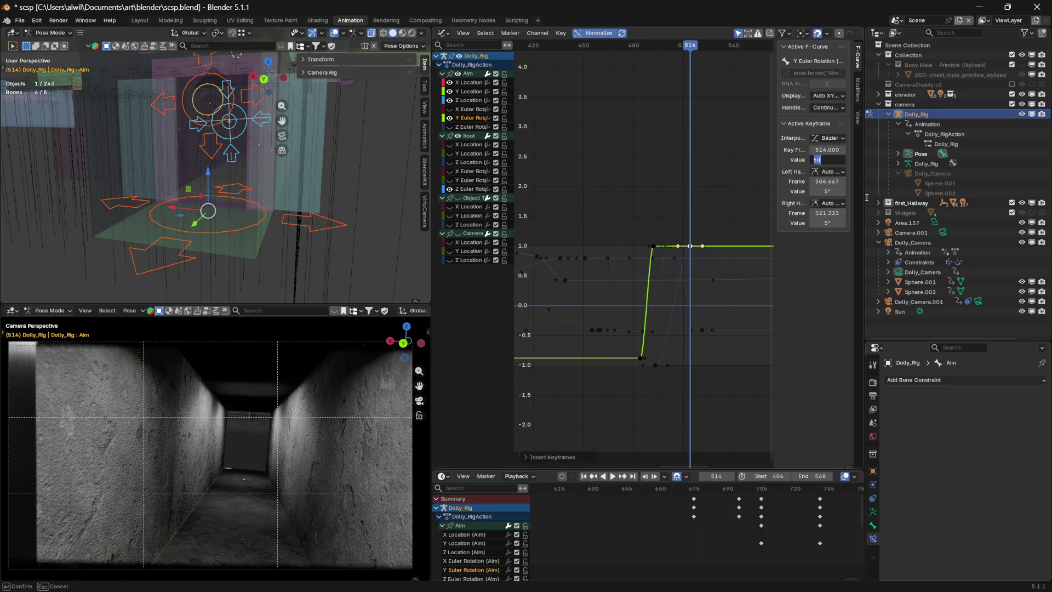
type("0")
key("Return")
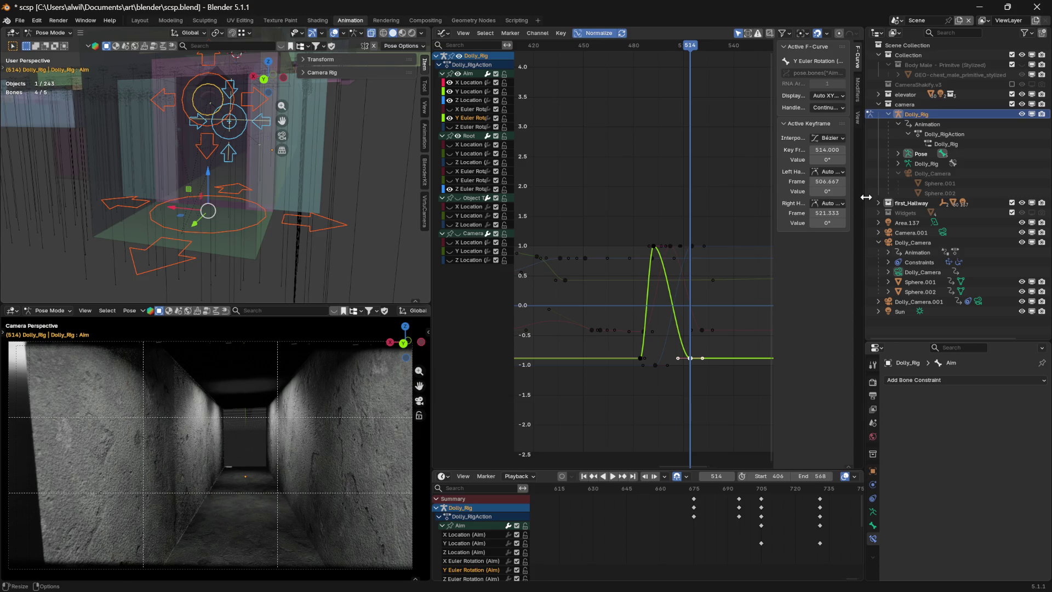
mouse_move(691, 52)
left_mouse_down()
mouse_move(608, 65)
mouse_move(696, 63)
left_mouse_up()
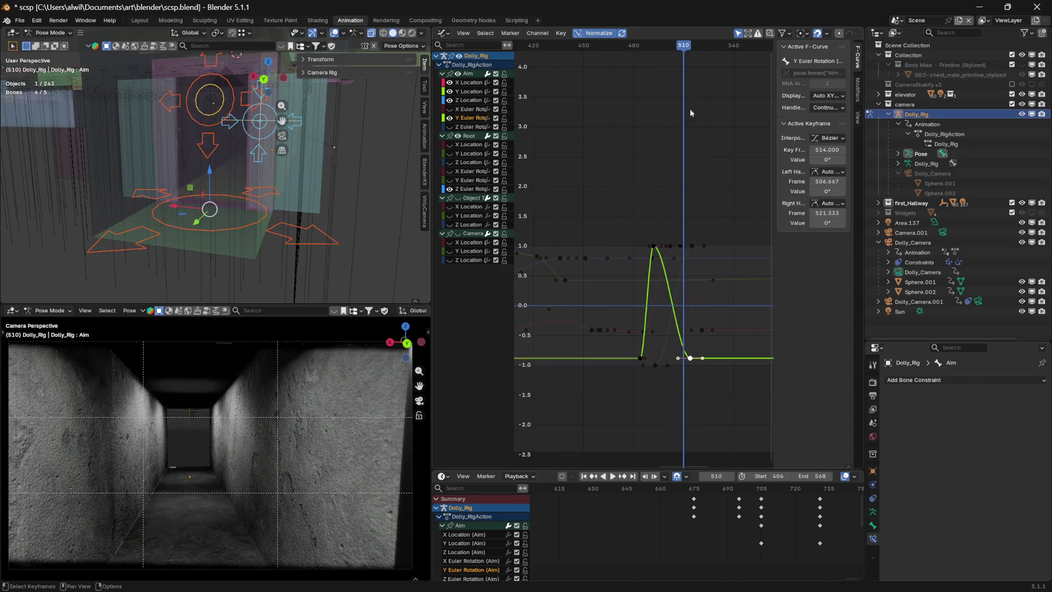
key("space")
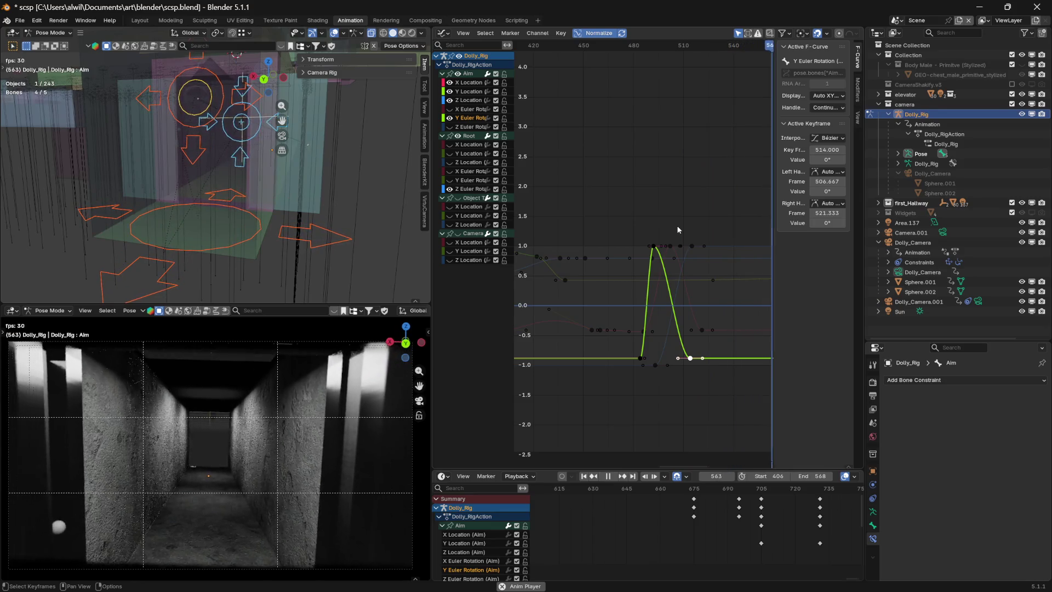
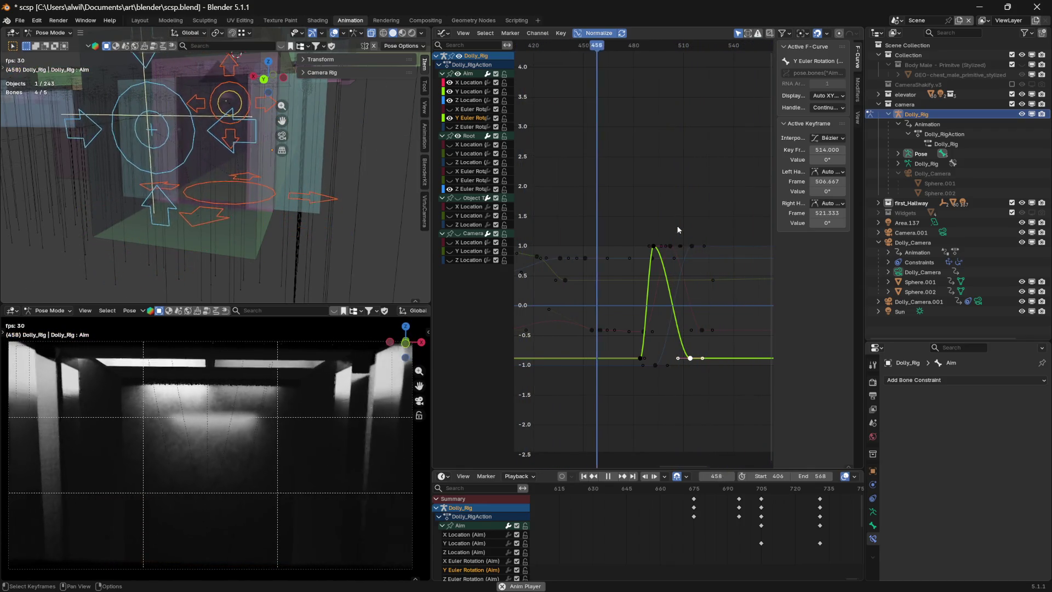
- Save scsp.blend to store the Dolly_Rig Aim bone animation over frames 406–568
left_click(19, 20)
left_click(33, 85)
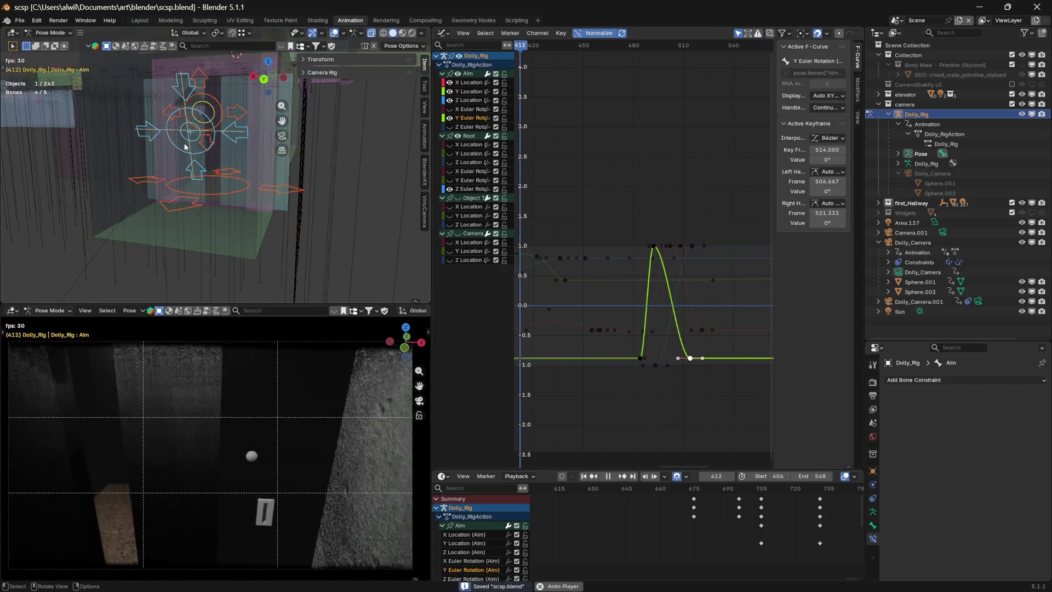